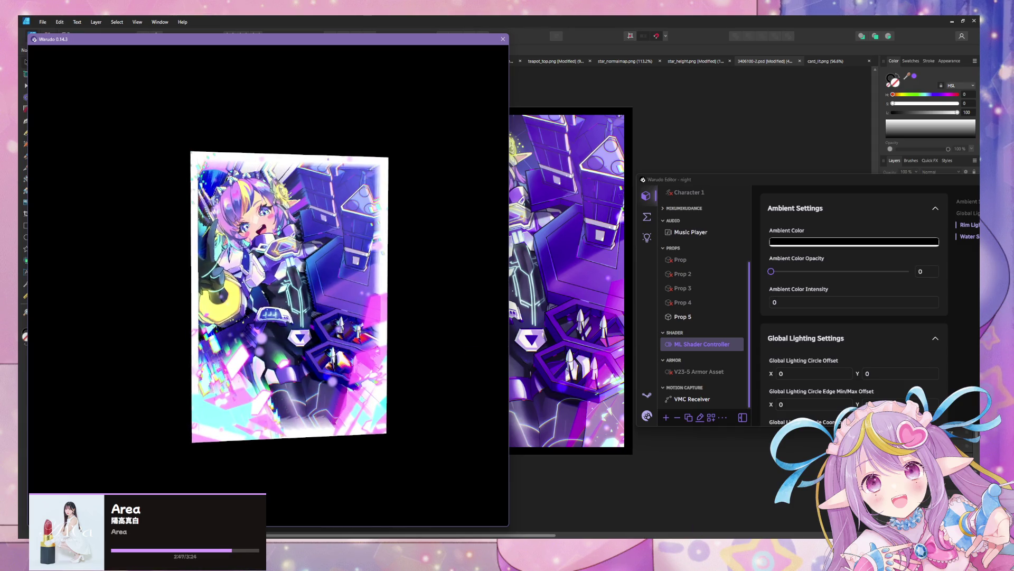
Step: Check Unity's import progress, return to the Warudo card preview, and bring up the Props folder
mouse_move(574, 536)
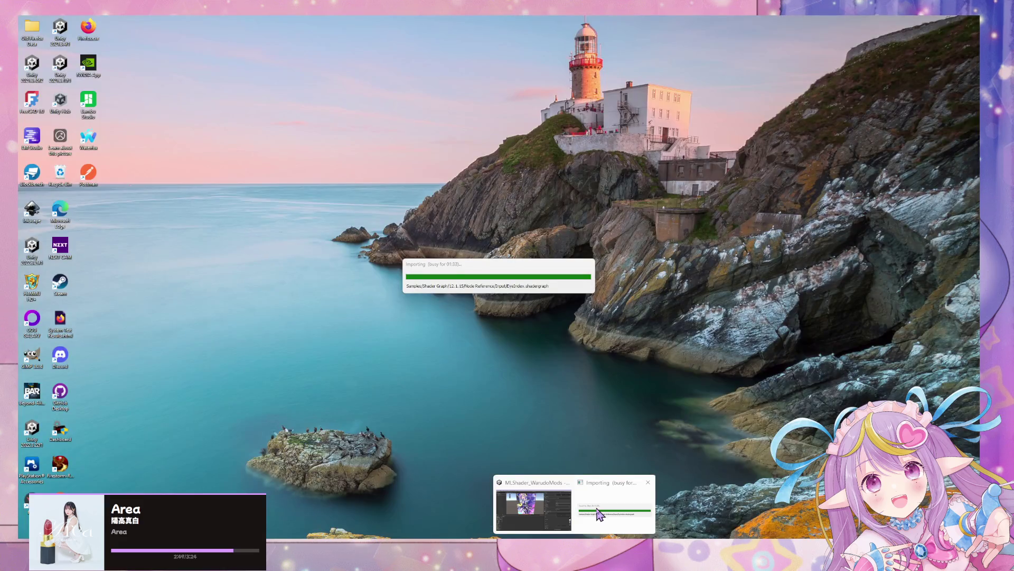
click(581, 511)
click(240, 355)
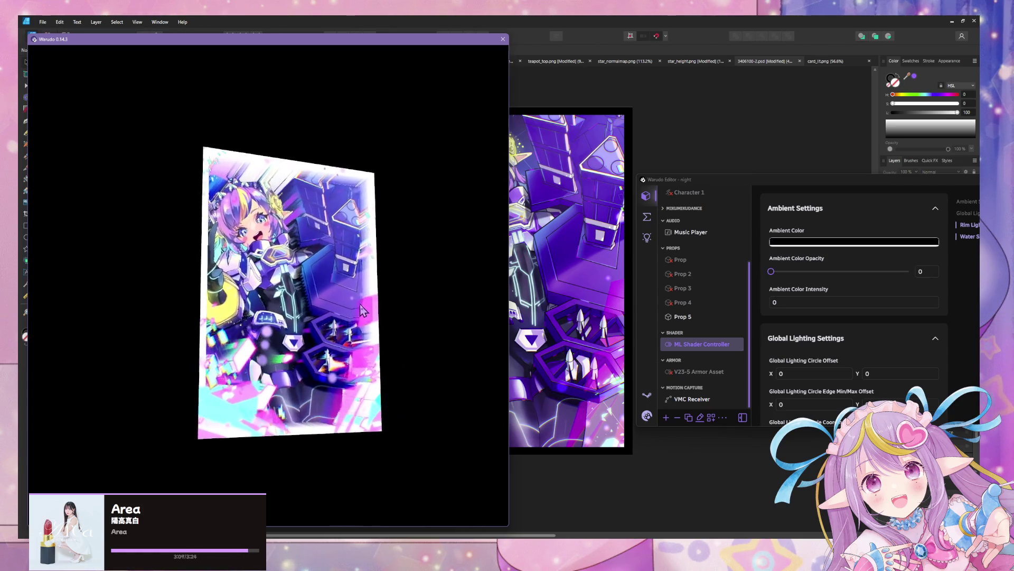
click(333, 312)
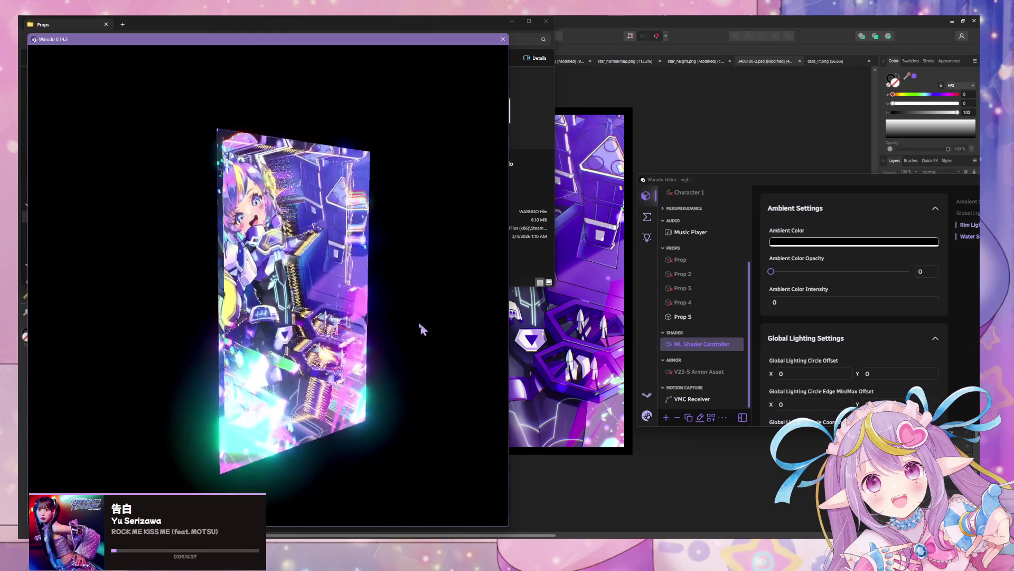
Step: Give the artwork's frame rectangle a white border
click(583, 22)
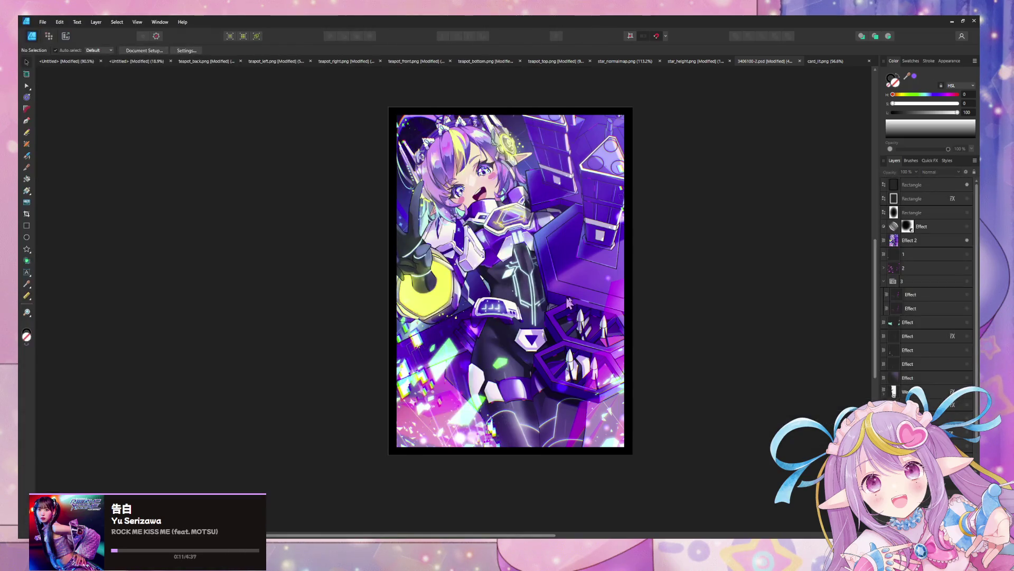
click(966, 190)
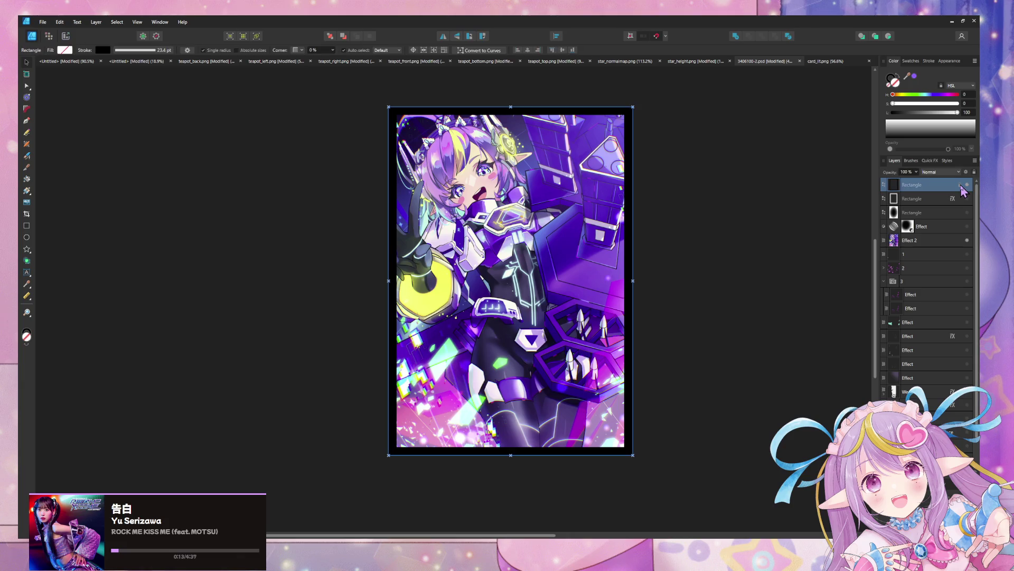
click(105, 50)
click(157, 85)
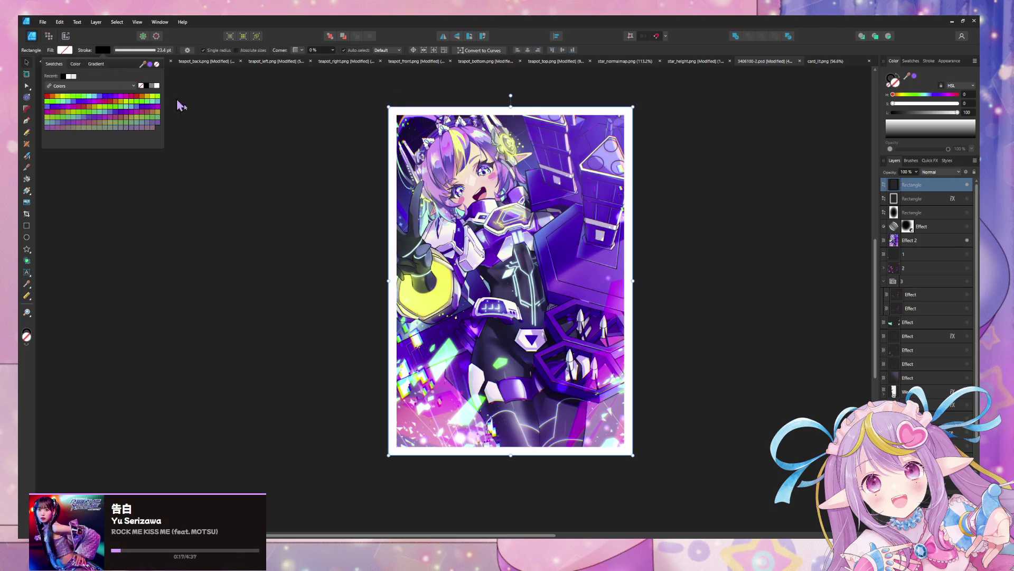
click(267, 181)
Step: Export the artwork as PNG, overwriting card_lit.png
key(ctrl+alt+shift+w)
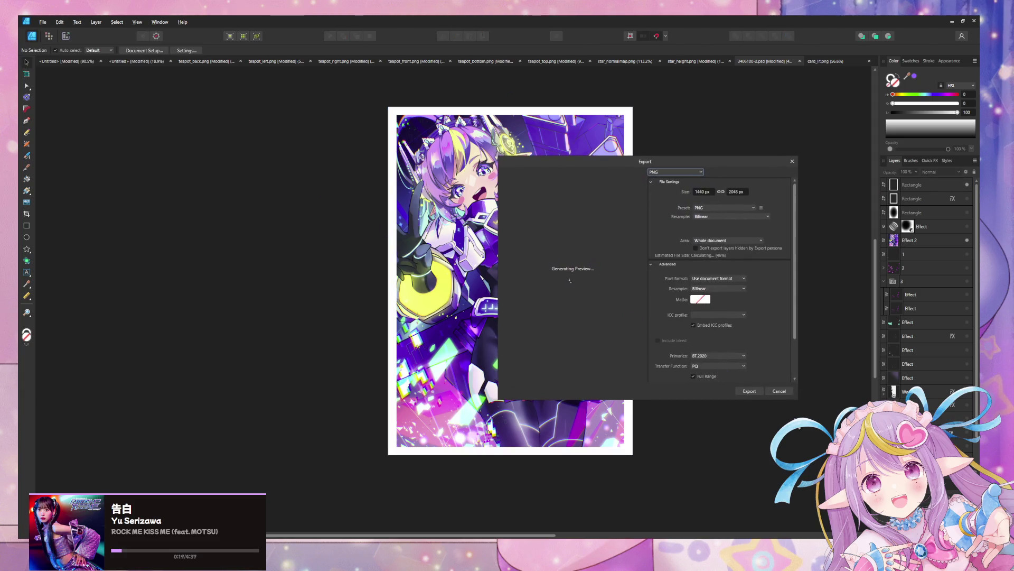
click(759, 393)
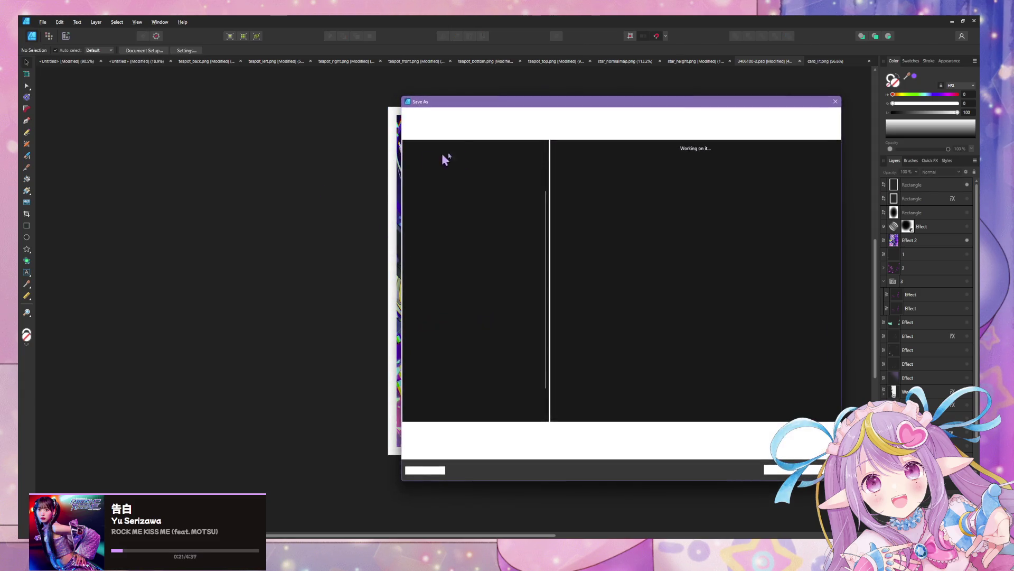
double_click(657, 175)
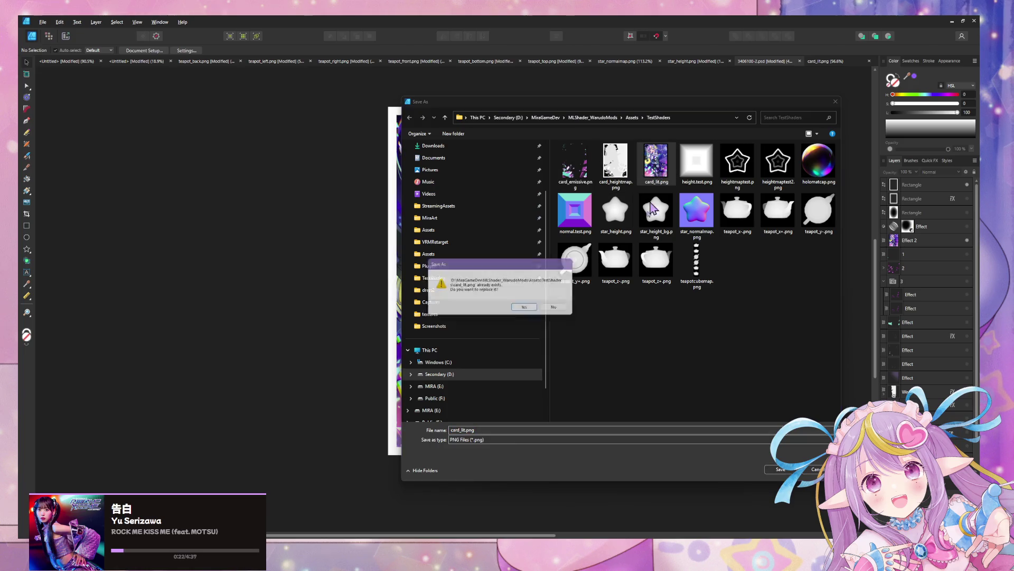
click(537, 309)
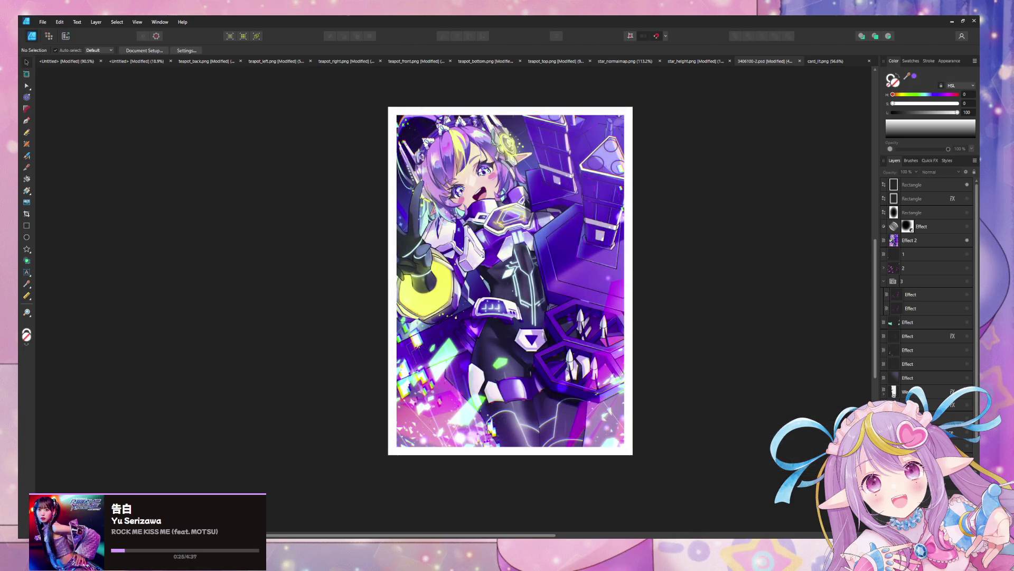
key(alt+Tab)
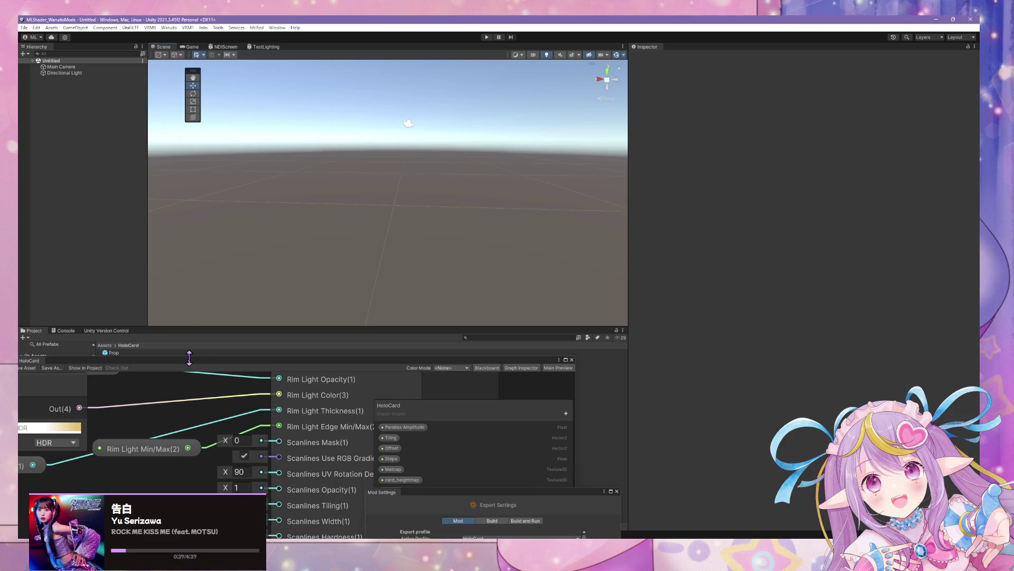
Step: Drop the Prop prefab into the scene and select its Card to show the HoloCard material (Parallax Amplitude 42.8, Steps 200)
mouse_move(110, 360)
mouse_down()
mouse_move(90, 215)
mouse_move(399, 196)
mouse_move(420, 224)
mouse_move(421, 165)
mouse_move(469, 196)
mouse_up()
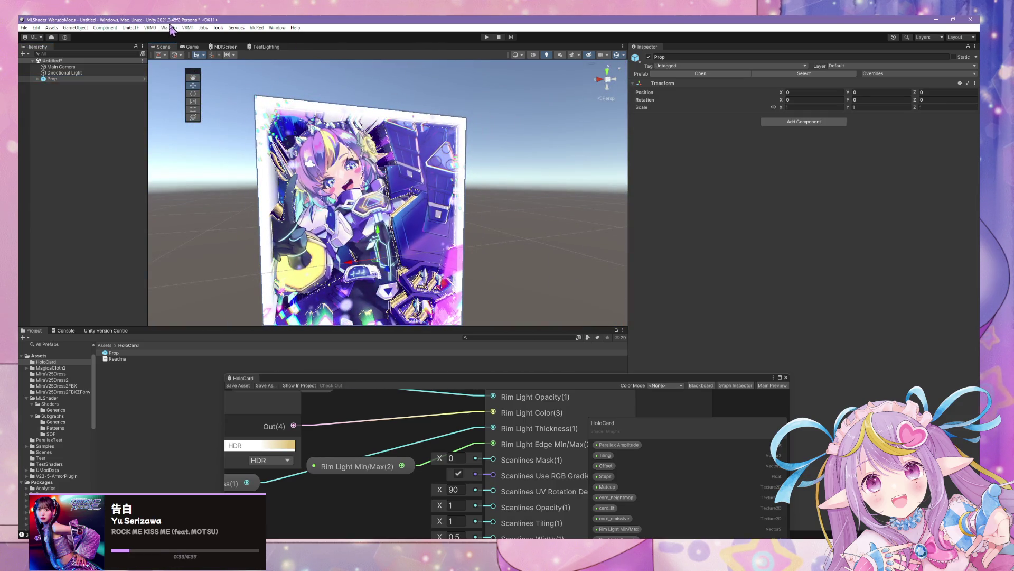
mouse_move(557, 240)
mouse_down()
mouse_move(471, 195)
mouse_move(257, 316)
mouse_up()
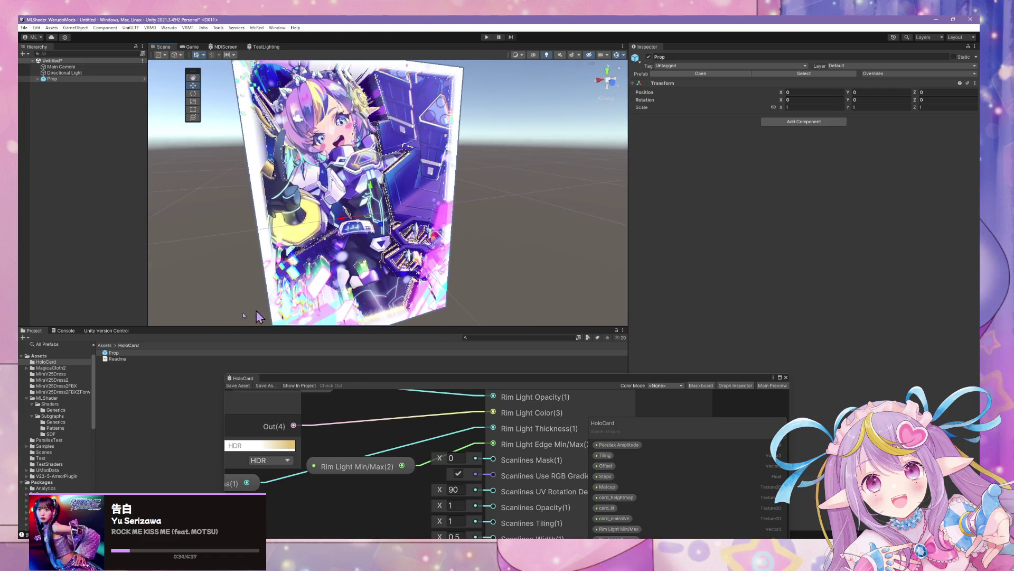
click(131, 352)
click(53, 79)
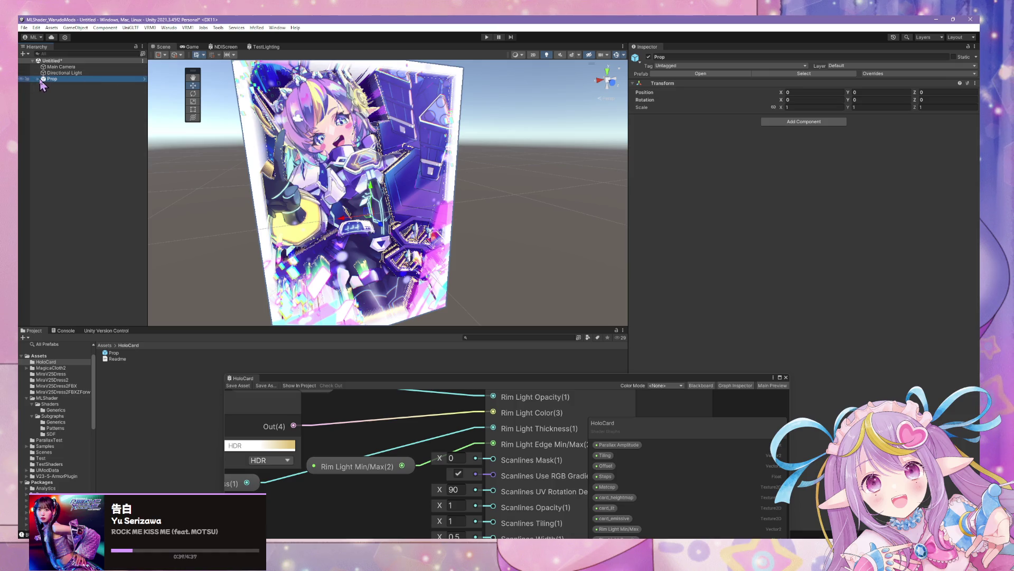
click(55, 85)
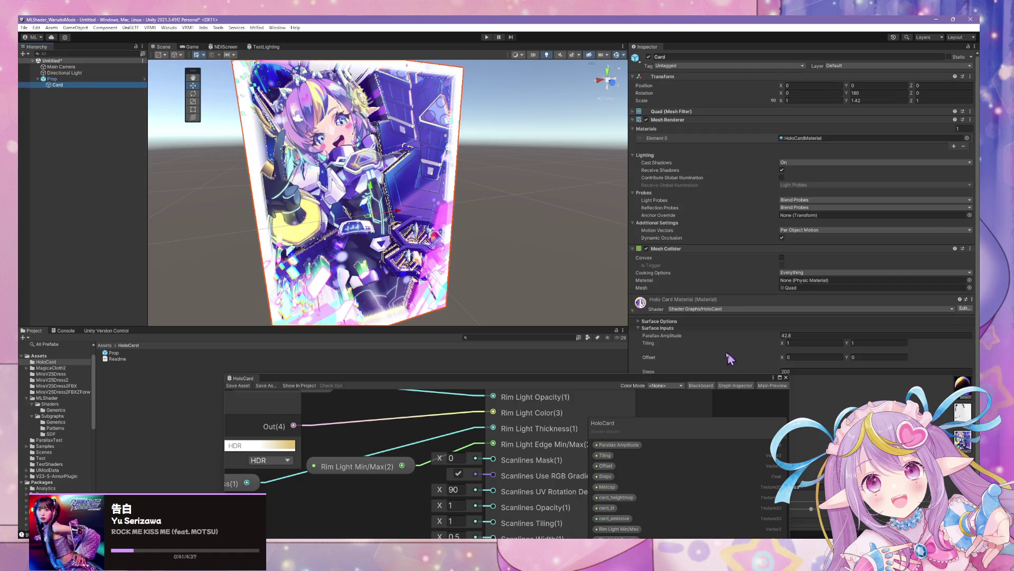
mouse_move(655, 377)
mouse_down()
mouse_move(452, 190)
mouse_move(470, 301)
mouse_up()
Step: Pan and zoom the HoloCard shader graph to bring the Sample Texture 2D node into view
scroll(794, 380, down, 1)
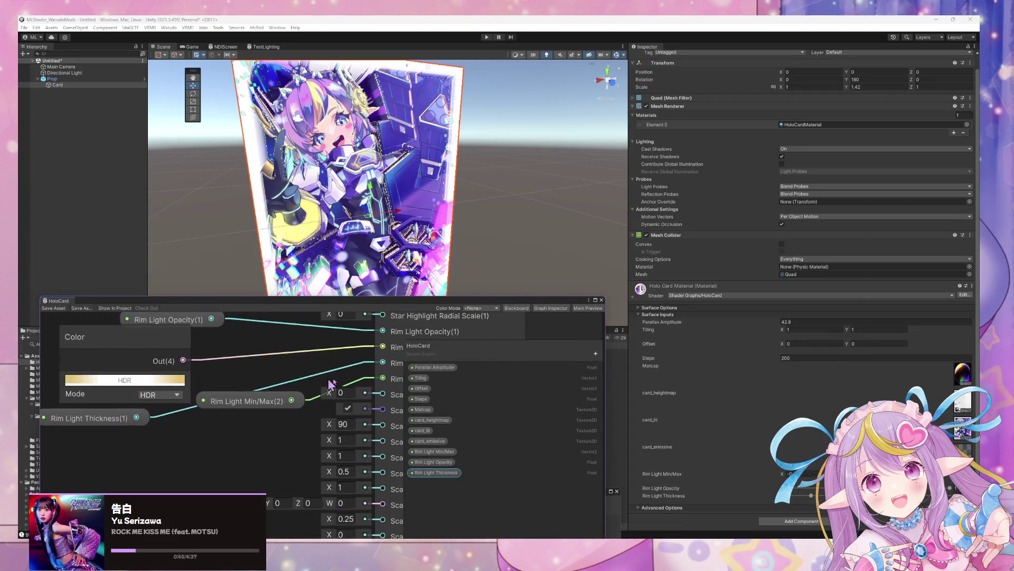
scroll(228, 399, down, 5)
scroll(228, 399, up, 5)
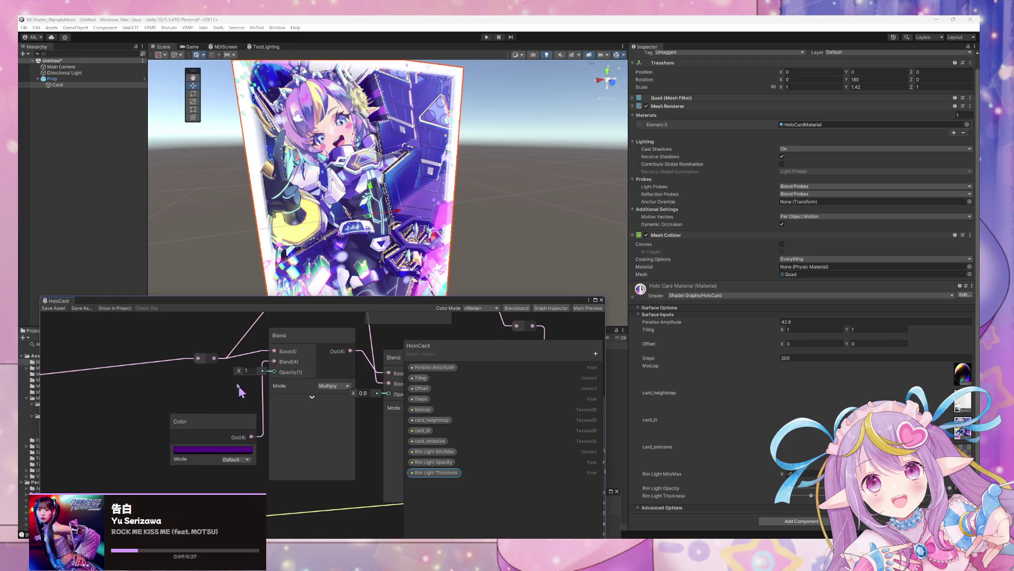
mouse_move(241, 391)
mouse_down()
mouse_move(285, 423)
mouse_move(228, 449)
mouse_up()
Step: Orbit the Scene view close around the card to inspect its parallax from oblique angles
mouse_move(404, 222)
mouse_down()
mouse_move(416, 317)
mouse_move(350, 100)
mouse_move(387, 184)
mouse_move(389, 169)
mouse_move(370, 280)
mouse_move(410, 290)
mouse_move(398, 248)
mouse_move(347, 265)
mouse_move(410, 284)
mouse_up()
mouse_move(478, 293)
mouse_down()
mouse_move(498, 262)
mouse_move(524, 113)
mouse_move(487, 122)
mouse_move(477, 233)
mouse_move(488, 244)
mouse_up()
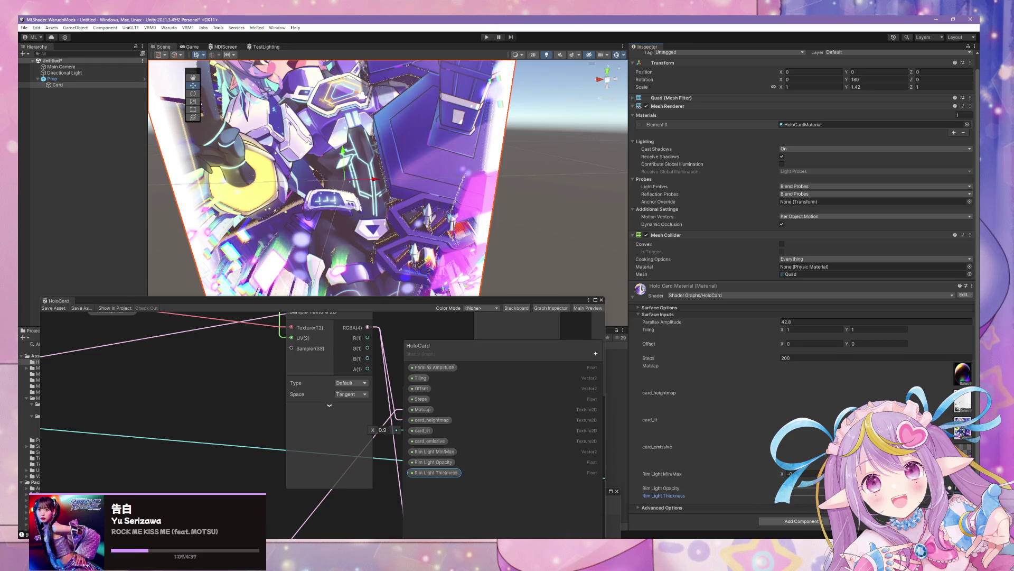
mouse_move(468, 235)
mouse_down()
mouse_move(435, 150)
mouse_move(434, 169)
mouse_up()
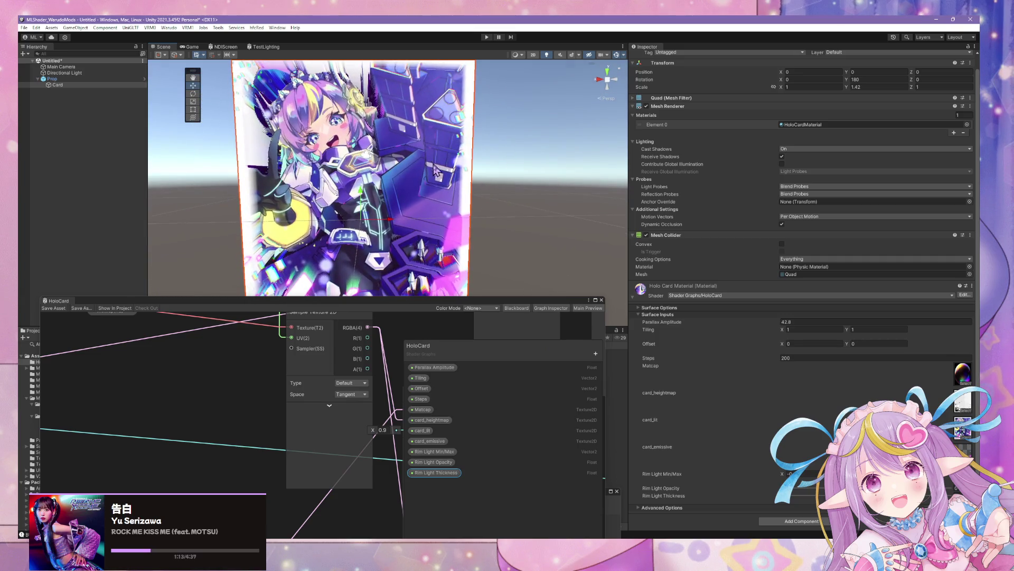
drag(433, 301, 530, 442)
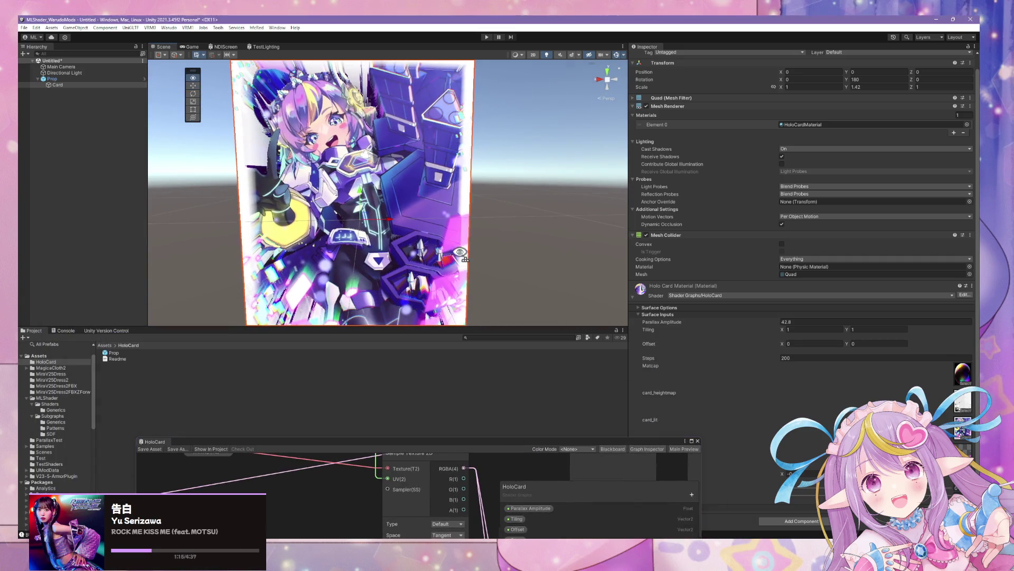
mouse_move(478, 299)
mouse_down()
mouse_move(338, 287)
mouse_move(578, 239)
mouse_move(469, 244)
mouse_move(467, 317)
mouse_up()
scroll(580, 235, up, 5)
scroll(579, 236, down, 8)
key(alt+Tab)
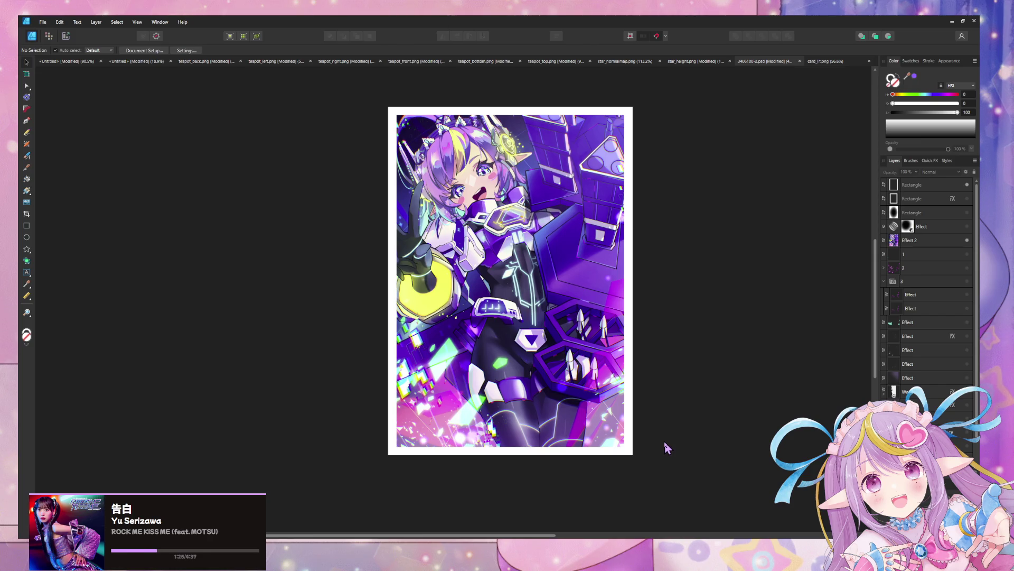
Step: Hide and re-show the Effect 2 layer to compare the artwork
click(968, 242)
click(968, 242)
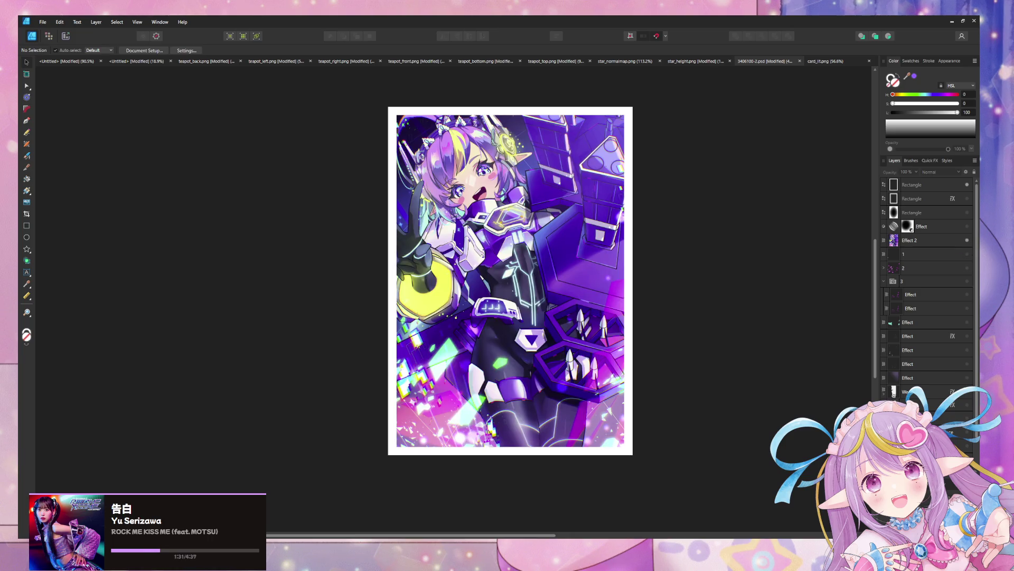
key(alt+Tab)
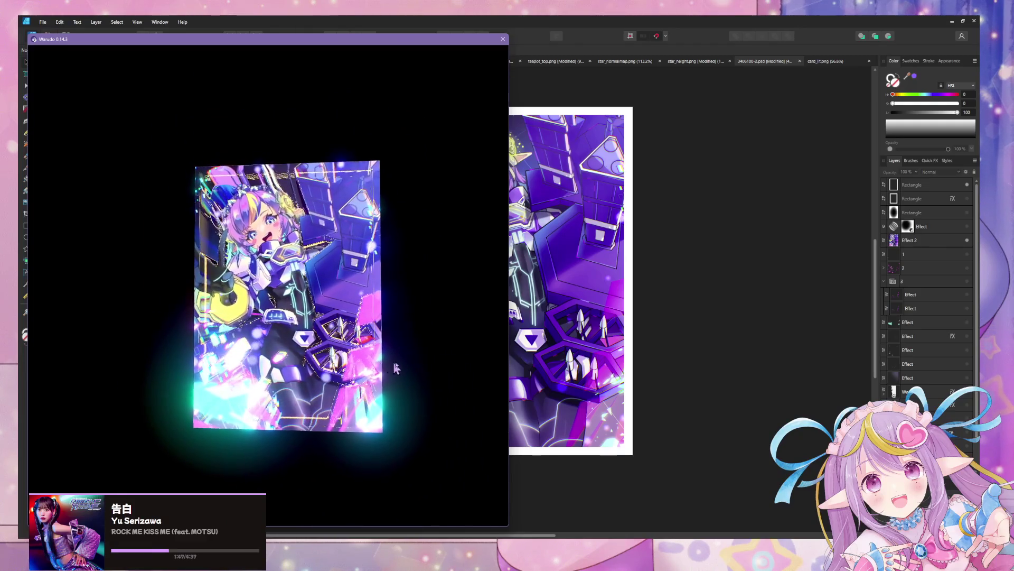
Step: Zoom in on the Warudo card's parallax depth, then orbit the card in Unity's scene
scroll(533, 370, up, 1)
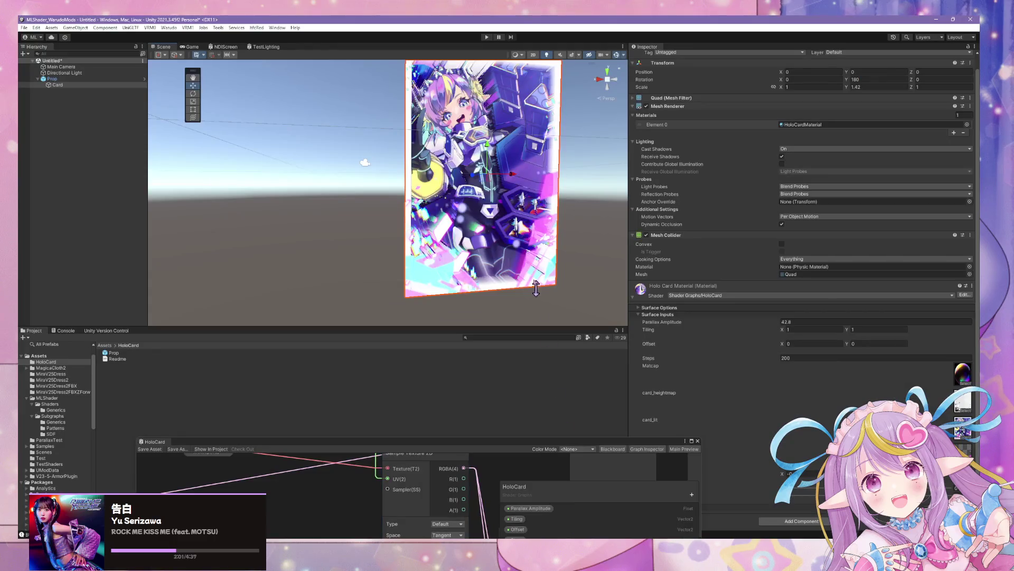
mouse_move(497, 158)
mouse_down()
mouse_move(536, 154)
mouse_move(556, 168)
mouse_up()
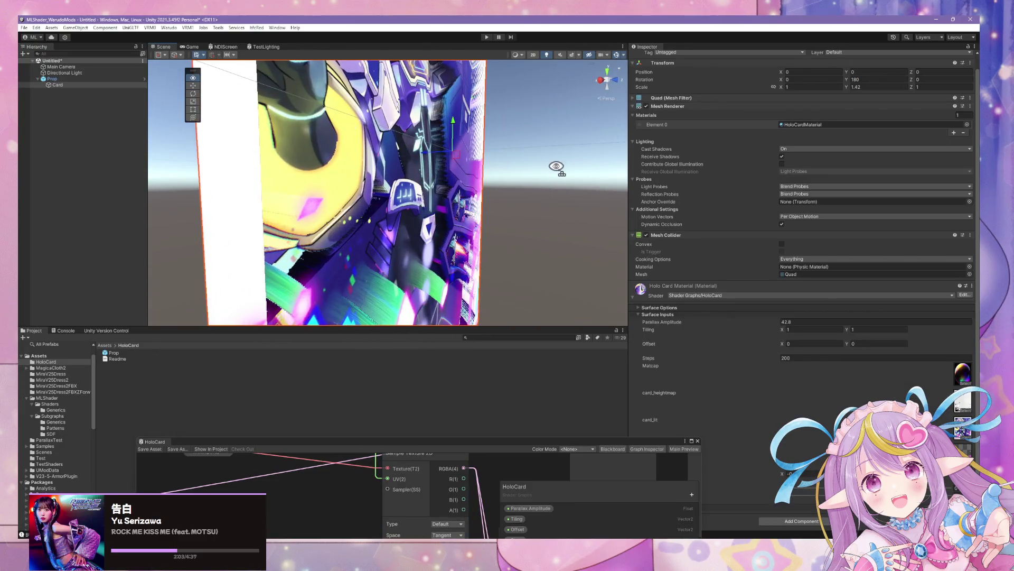
Step: Select the Card and set its HoloCard material Steps to 300, then check the result in the scene
click(468, 170)
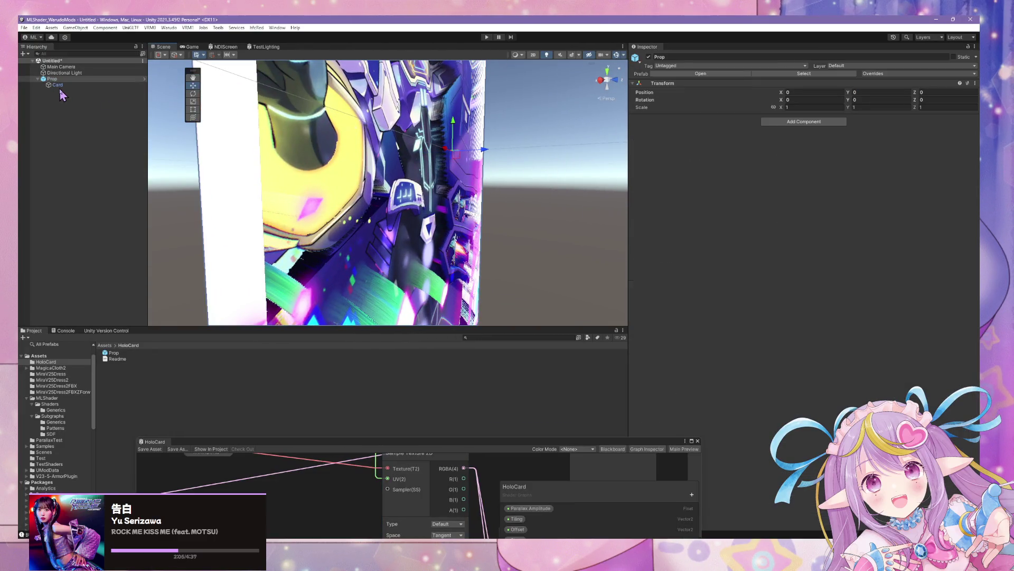
click(119, 354)
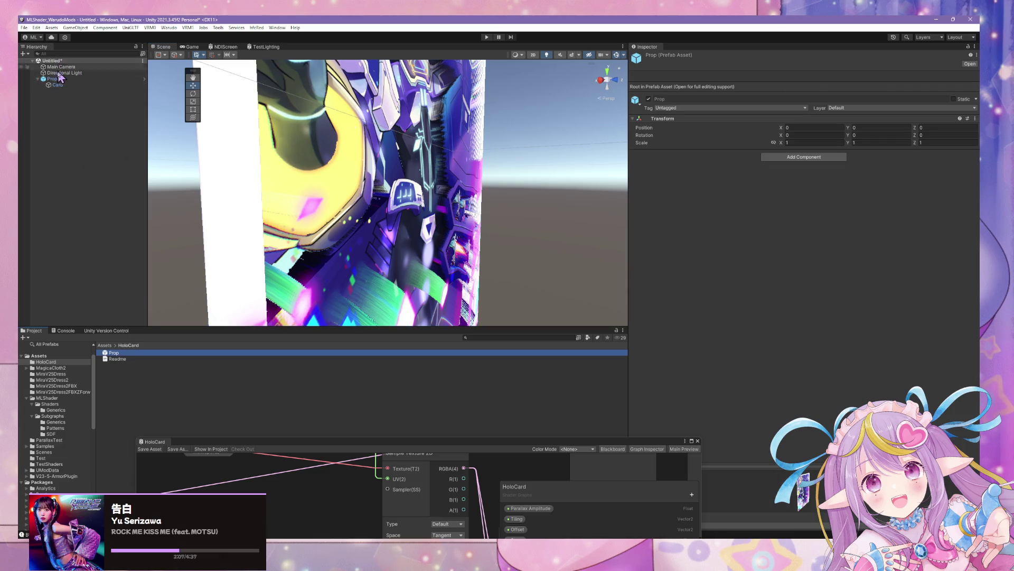
click(66, 93)
click(60, 85)
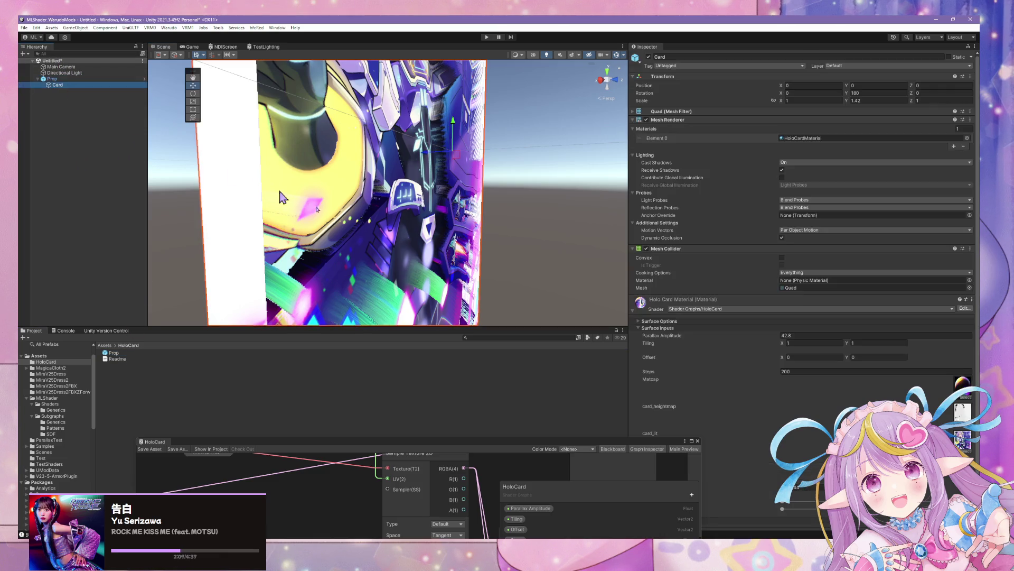
text(30)
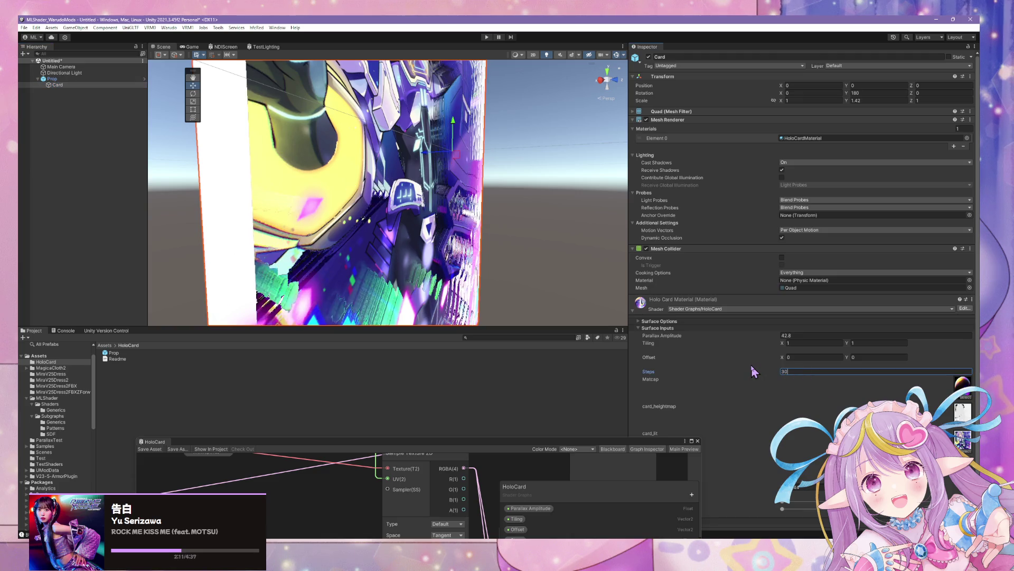
mouse_move(502, 238)
mouse_down()
mouse_move(310, 210)
mouse_move(211, 241)
mouse_move(242, 256)
mouse_move(308, 253)
mouse_move(442, 201)
mouse_move(485, 206)
mouse_move(469, 229)
mouse_move(527, 243)
mouse_move(489, 244)
mouse_up()
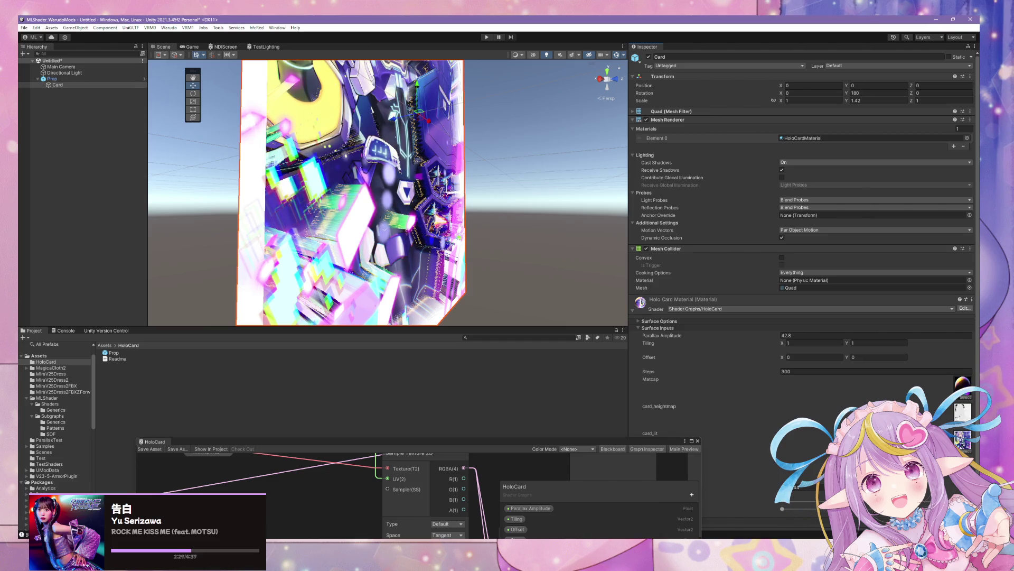
click(636, 448)
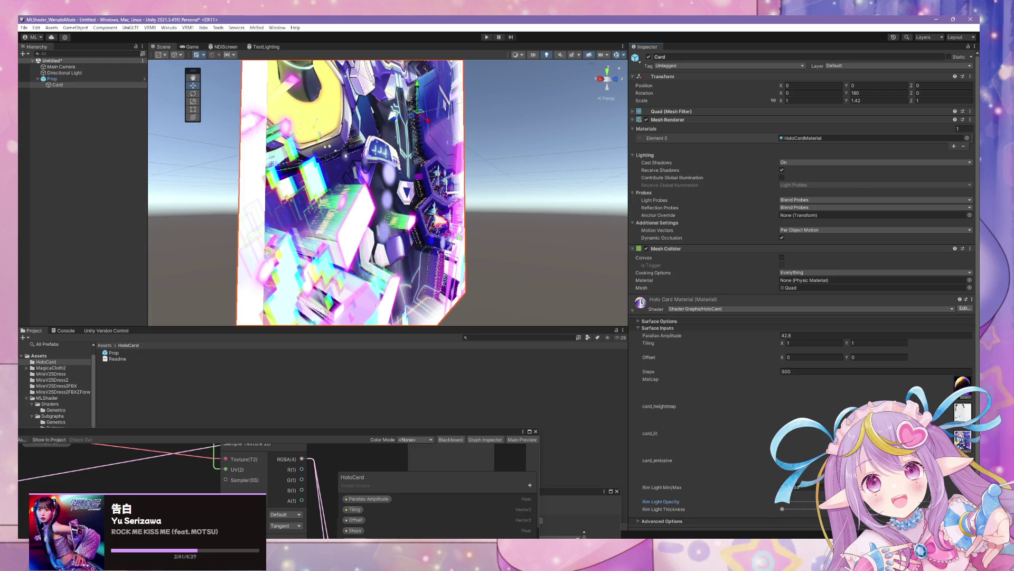
mouse_move(401, 238)
mouse_down()
mouse_move(380, 254)
mouse_move(402, 275)
mouse_move(391, 264)
mouse_move(417, 327)
mouse_up()
scroll(407, 296, up, 5)
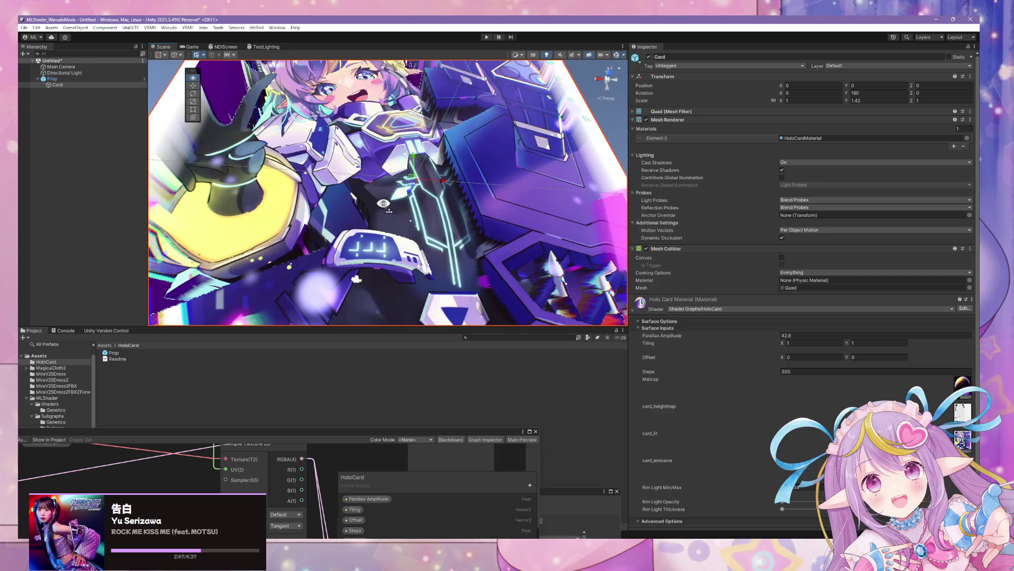
drag(389, 225, 397, 280)
scroll(401, 269, down, 5)
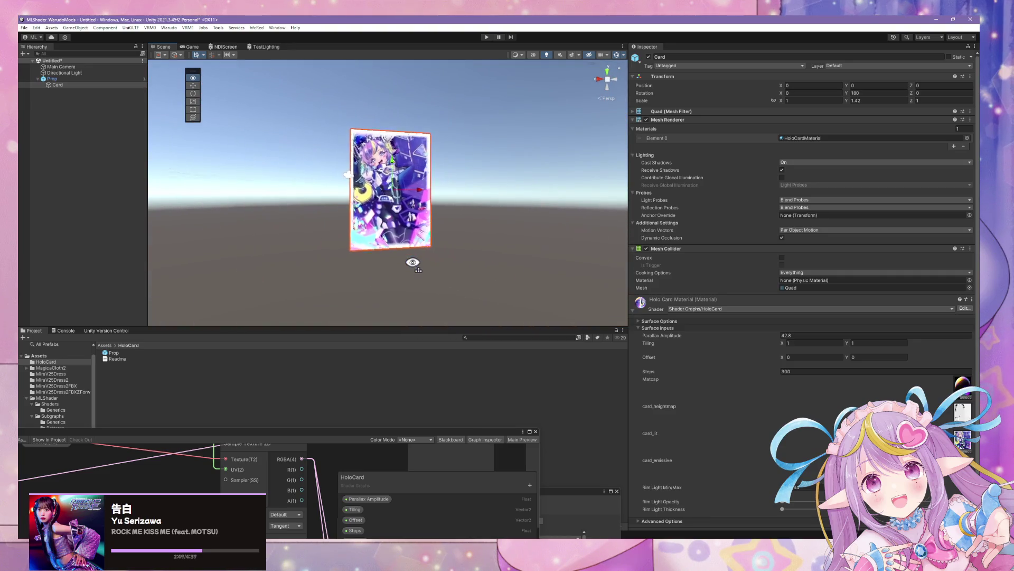
scroll(412, 262, up, 3)
scroll(412, 262, up, 4)
scroll(413, 263, down, 4)
scroll(413, 263, up, 3)
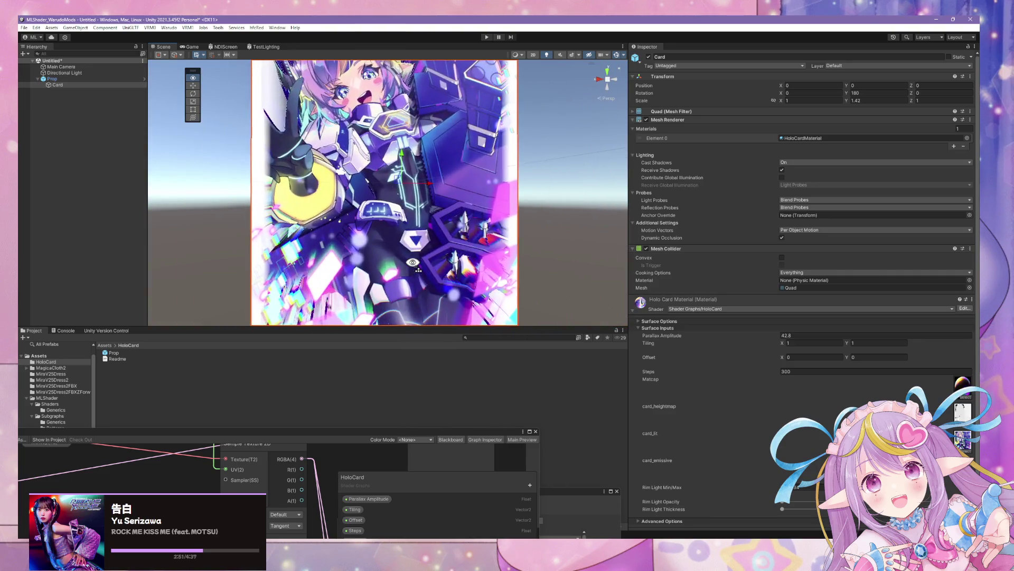
mouse_move(413, 263)
mouse_down()
mouse_move(515, 298)
mouse_move(454, 279)
mouse_move(359, 277)
mouse_up()
scroll(476, 285, up, 3)
scroll(475, 285, down, 4)
scroll(306, 272, down, 3)
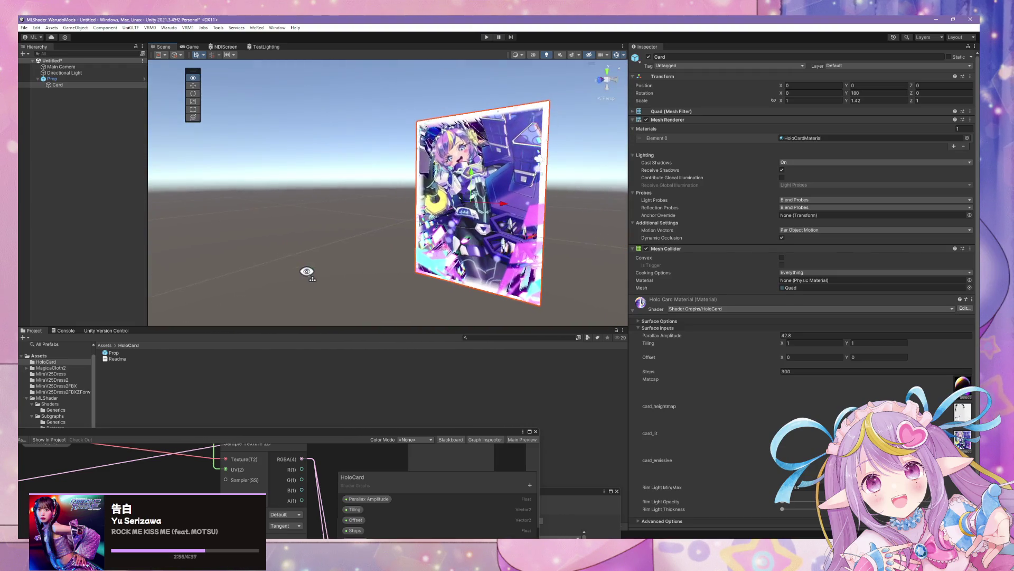
scroll(373, 283, up, 5)
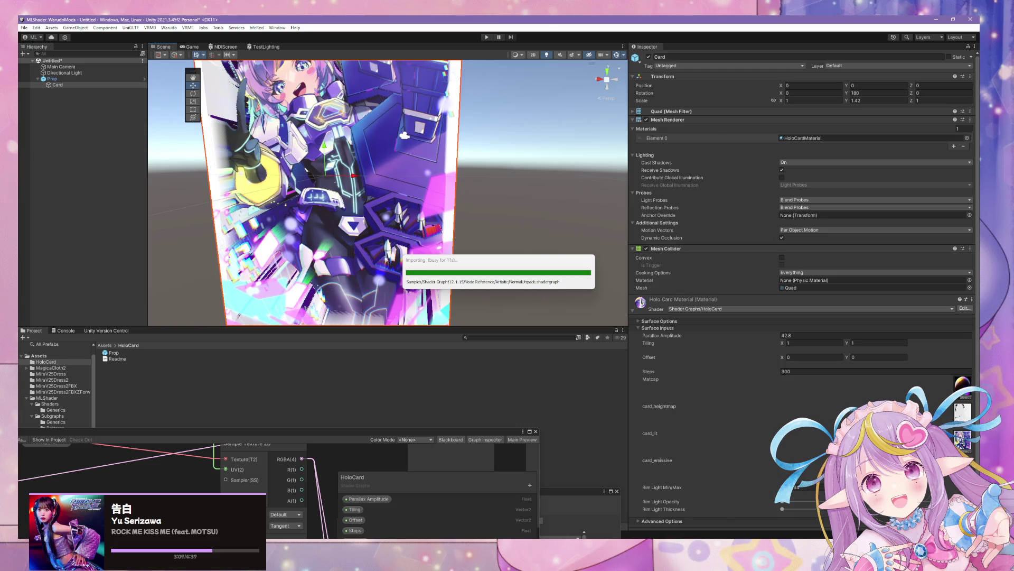
Step: Switch to the Warudo 0.14.3 preview of the HoloCard prop
key(alt+Tab)
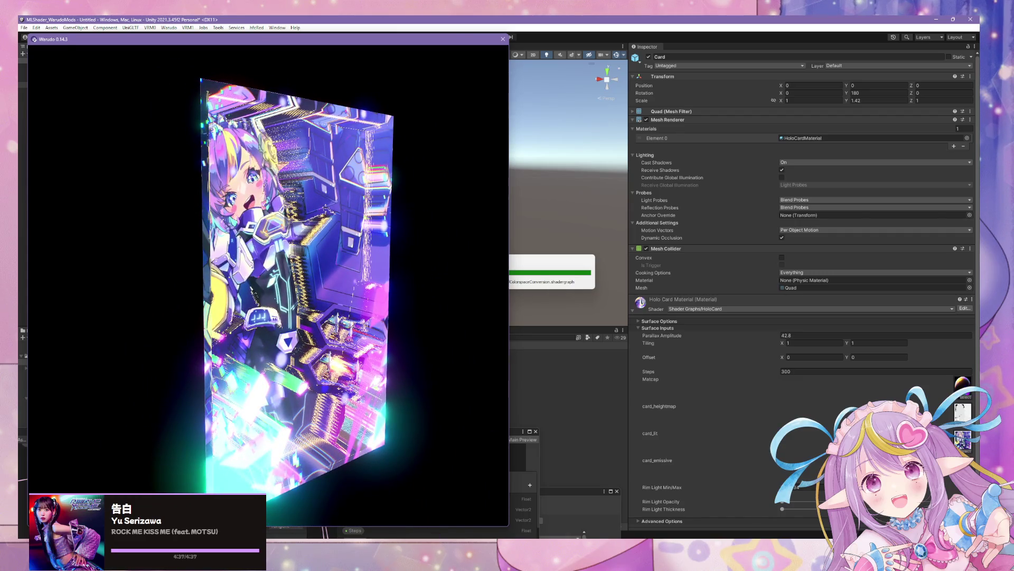
Step: Bring Spotify in front of the Warudo card preview
key(alt+Tab)
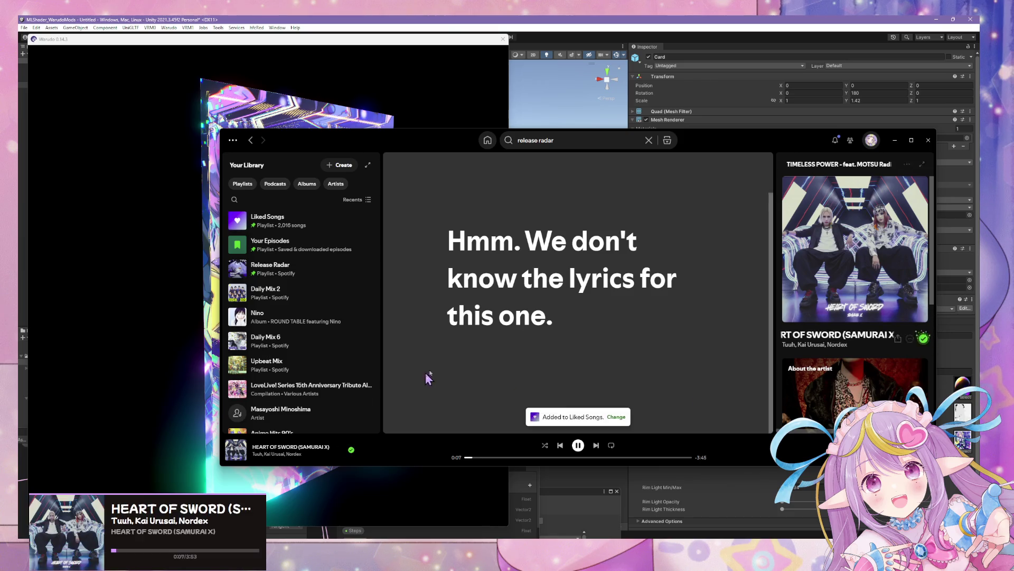
Step: Browse Spotify's Now Playing panel for HEART OF SWORD, minimizing and restoring Spotify
scroll(845, 368, down, 5)
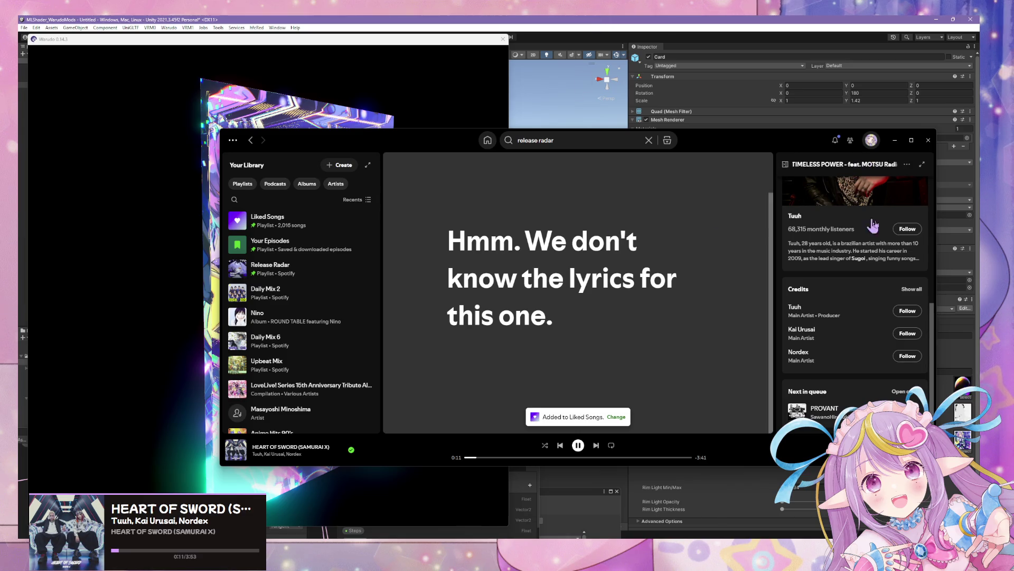
scroll(841, 228, up, 5)
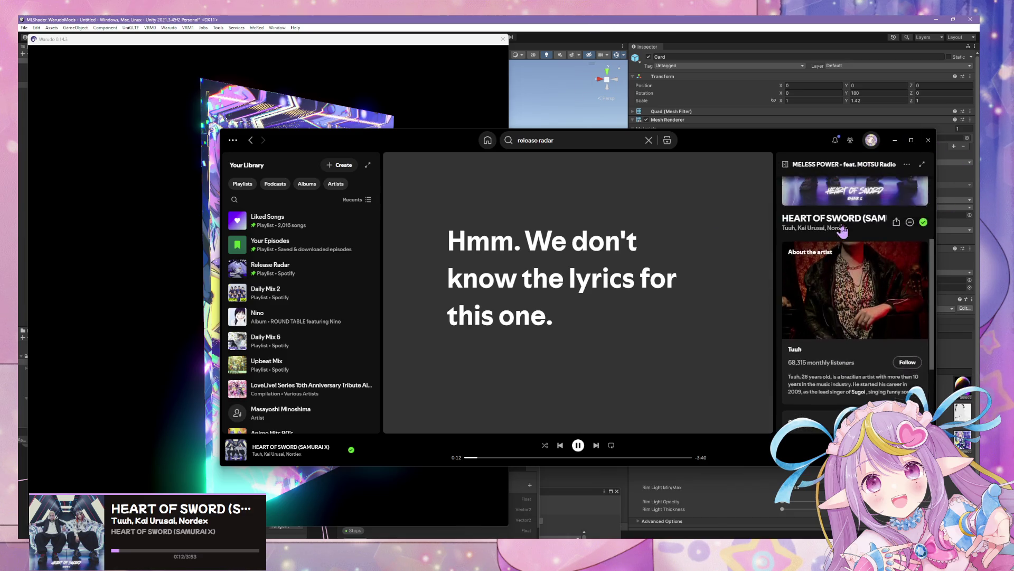
click(897, 141)
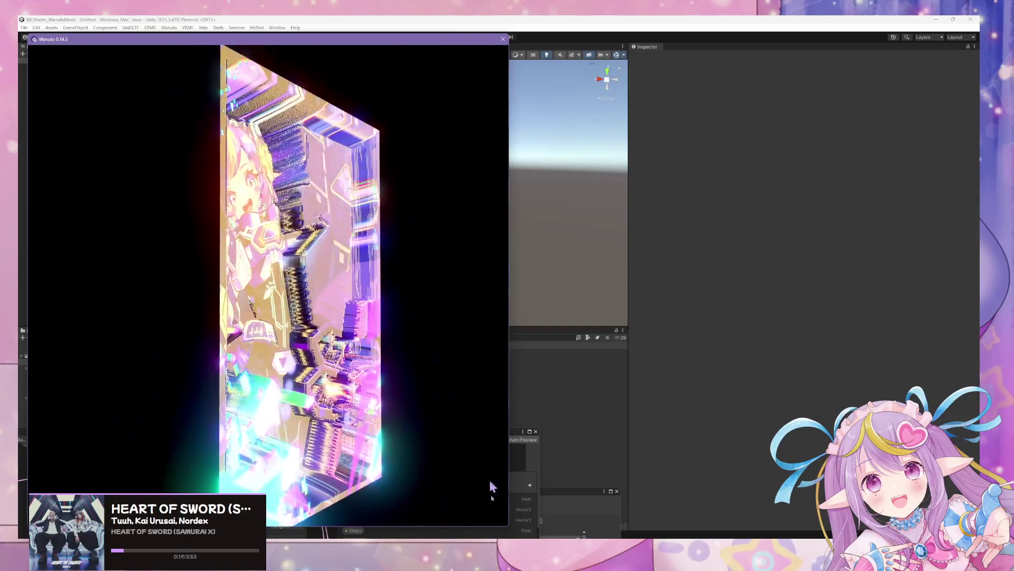
key(alt+Tab)
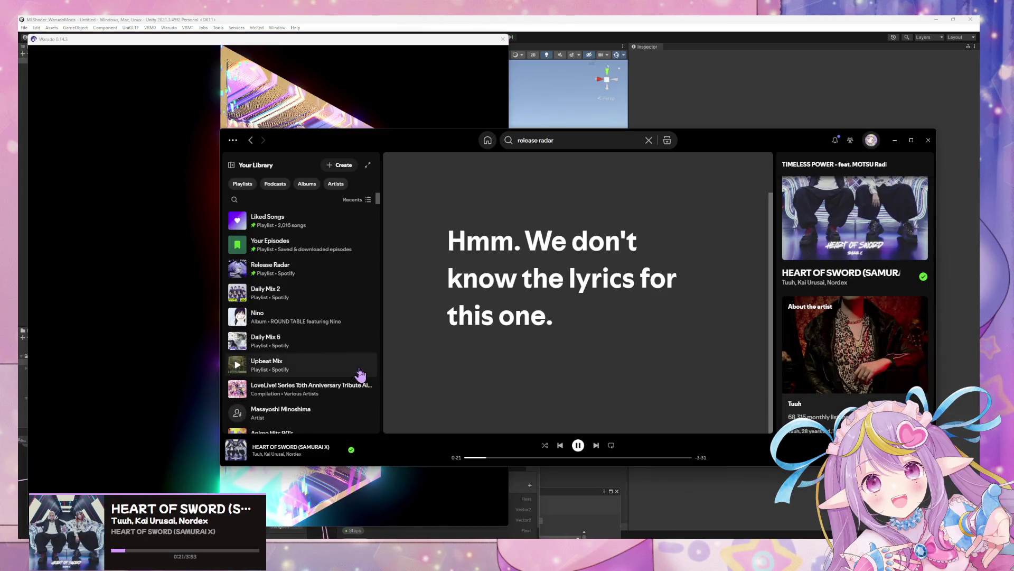
scroll(364, 374, down, 3)
scroll(878, 379, down, 4)
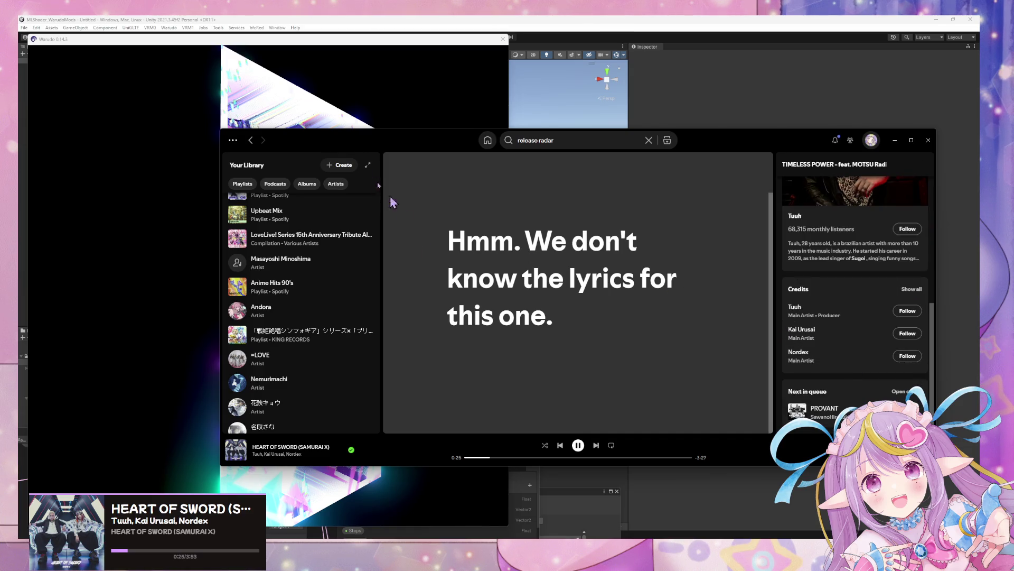
Step: Move the Spotify window aside to the lower right, focus Warudo's card preview, then bring Spotify back up
click(410, 110)
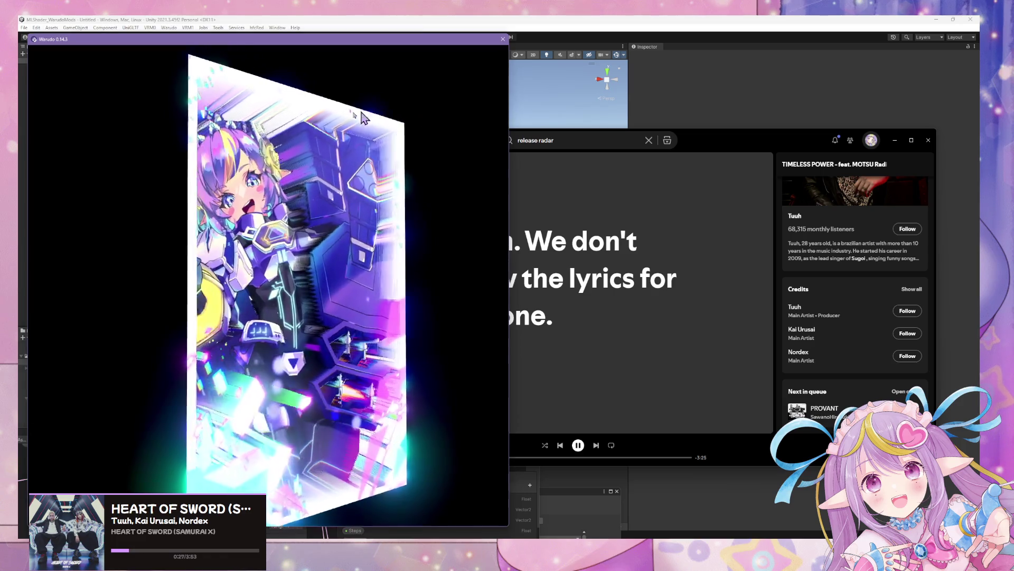
mouse_move(681, 137)
mouse_down()
mouse_move(353, 198)
mouse_move(0, 211)
mouse_up()
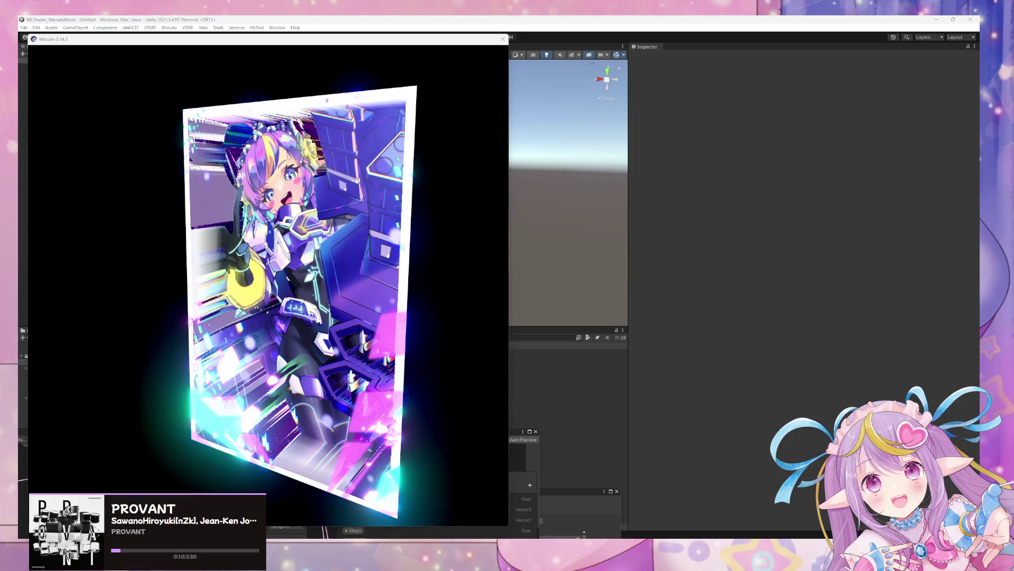
click(271, 289)
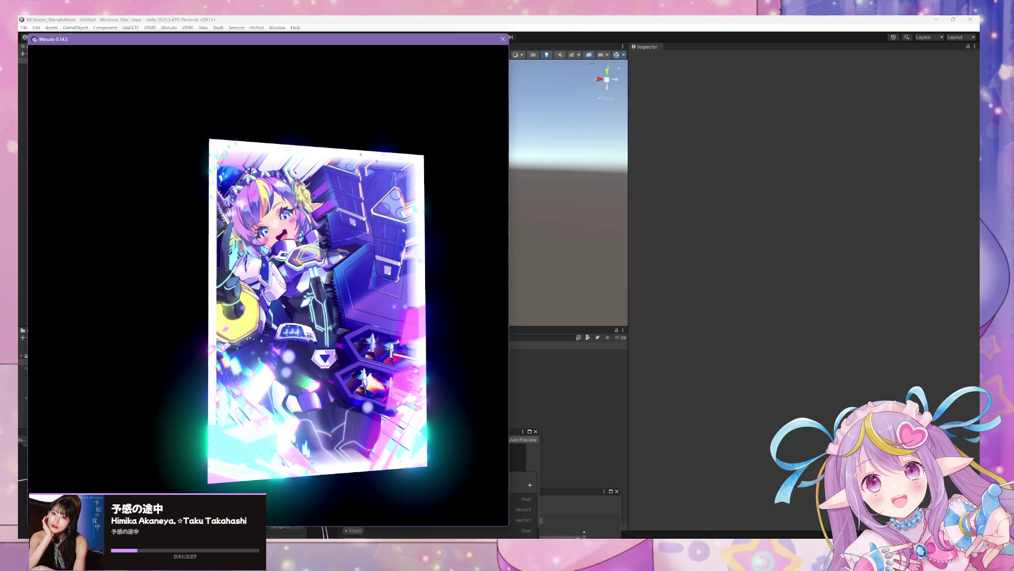
key(alt+Tab)
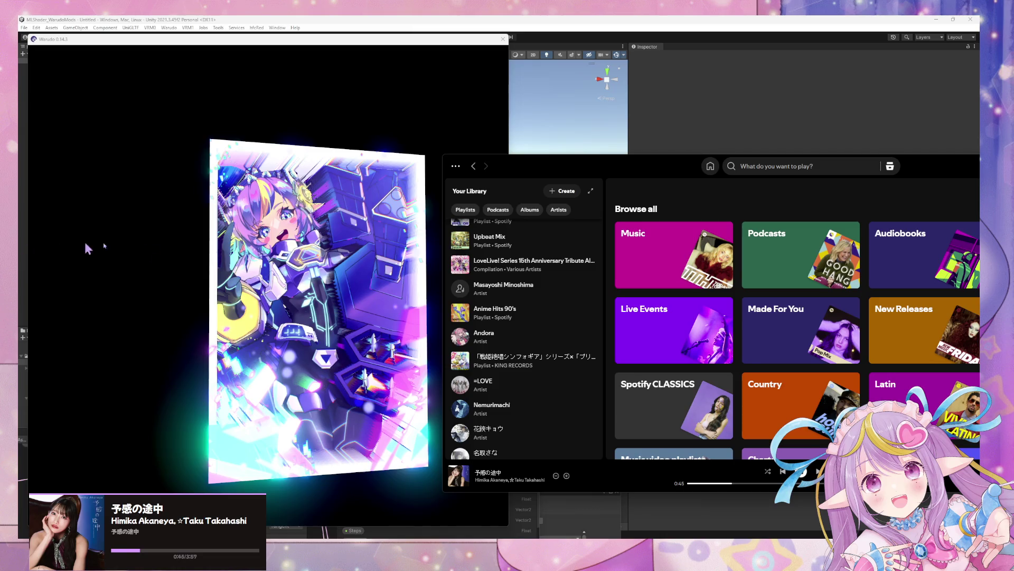
Step: Bring Warudo's holo card preview back in front of Spotify's Browse all page
click(316, 280)
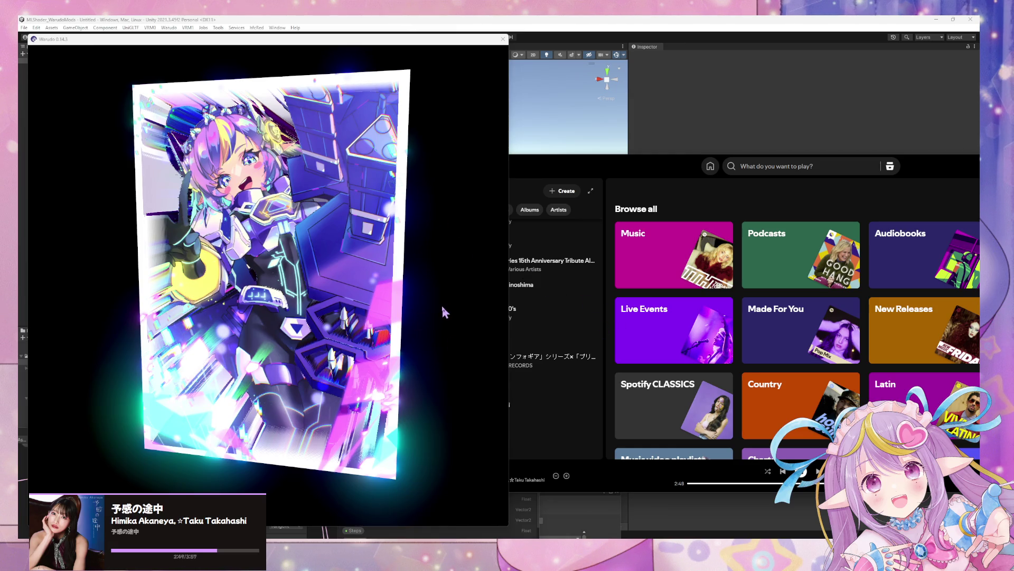
Step: Make the Warudo card preview the active window for the capture
click(472, 320)
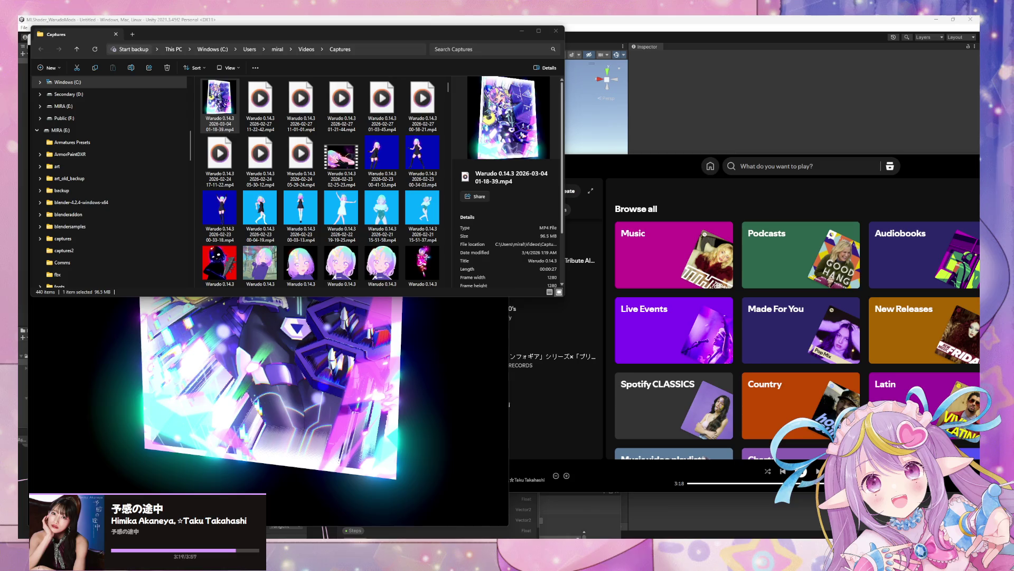
Step: Bring the Warudo 0.14.3 player window with the HoloCard capture to the front
click(300, 338)
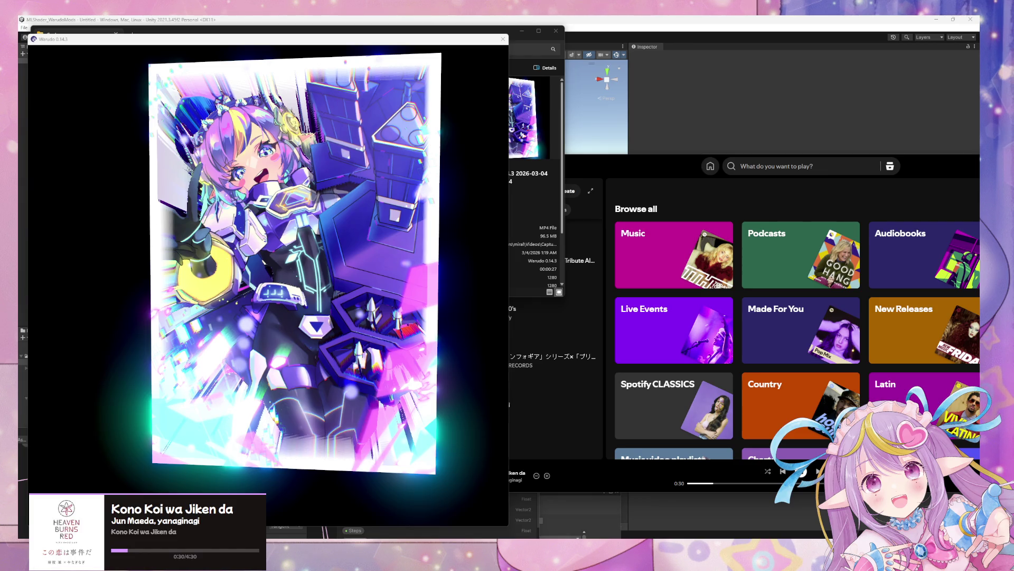
Step: Select the 01-20-13 capture in Captures, view it in the player, then switch to Unity
key(alt+Tab)
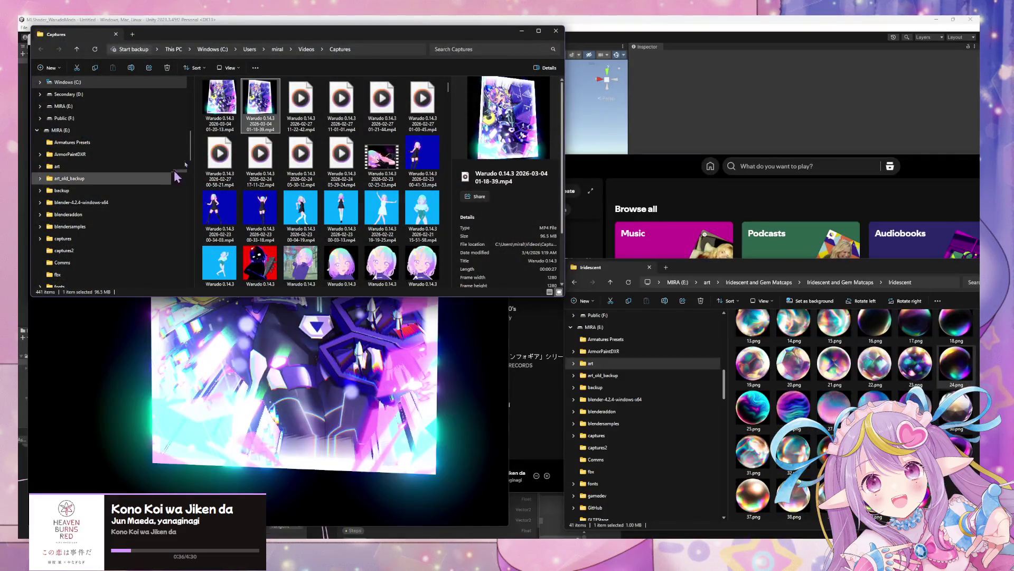
click(218, 127)
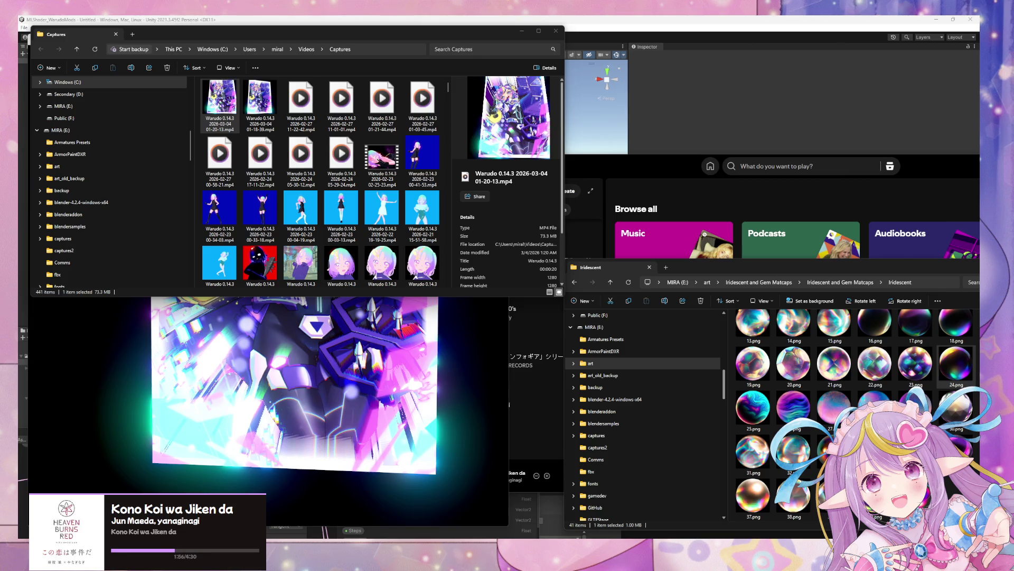
click(274, 408)
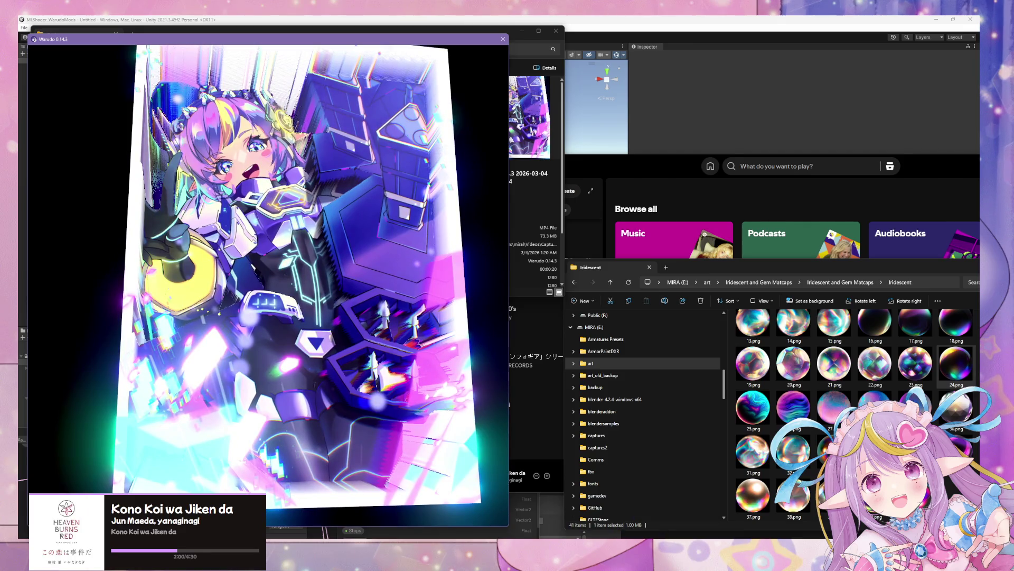
key(alt+Tab)
Step: Bring the HoloCard shader graph window forward and scroll up in it
click(330, 432)
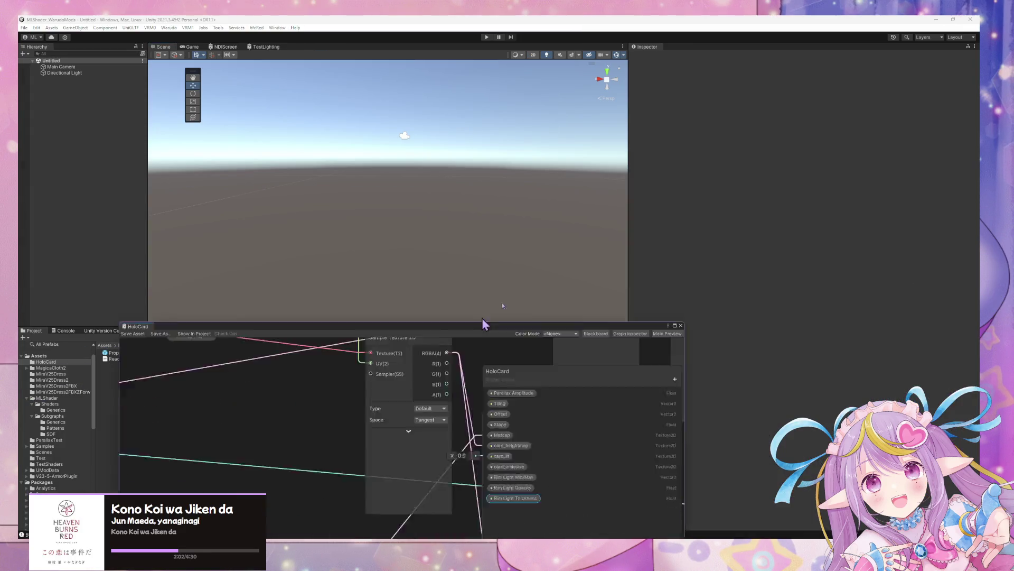
scroll(512, 339, up, 5)
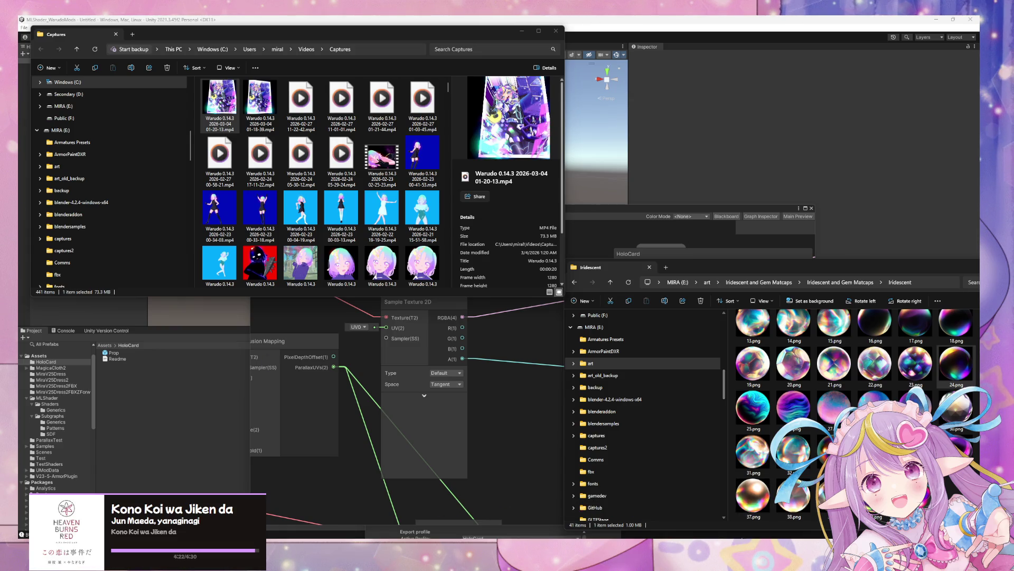
Step: Switch to the Warudo 0.14.3 window showing the glowing holographic card
key(Return)
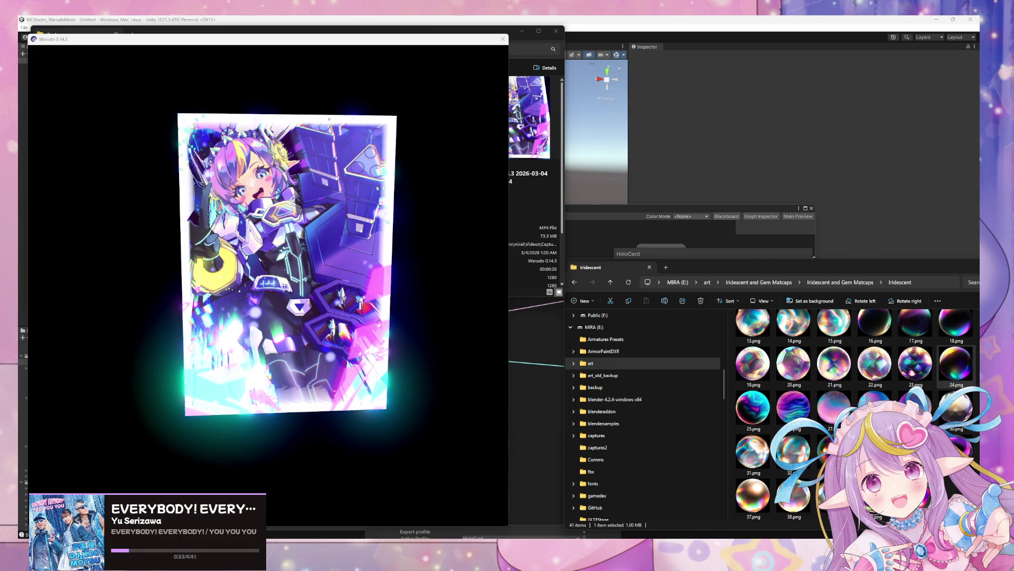
Step: Spin the holo card in the Warudo view to check its parallax
click(183, 337)
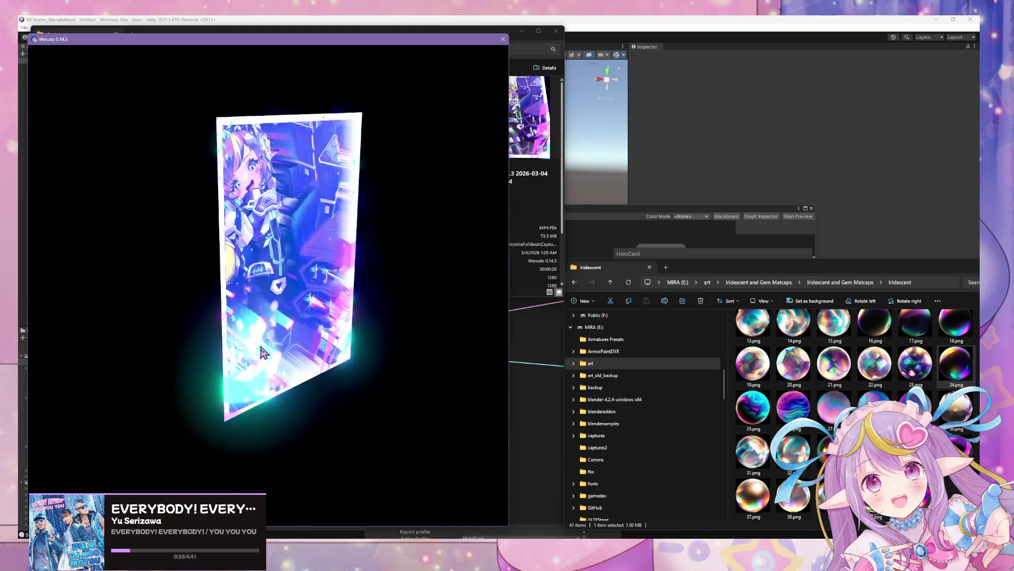
mouse_move(183, 336)
mouse_down()
mouse_move(107, 310)
mouse_move(37, 306)
mouse_move(231, 310)
mouse_move(142, 303)
mouse_move(243, 295)
mouse_move(430, 312)
mouse_up()
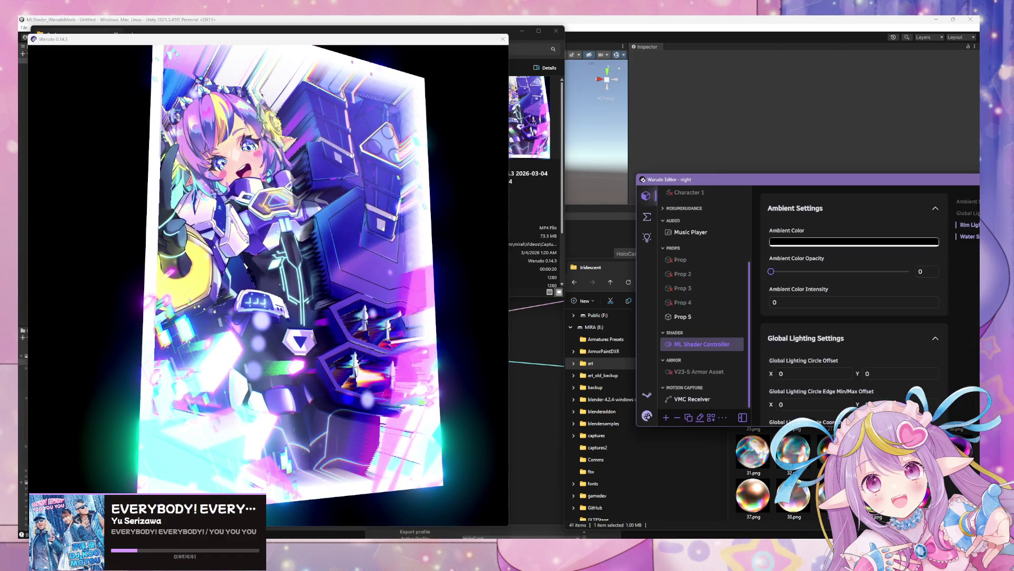
key(alt+Tab)
Step: On Prop 5, lower Target Float to 92.33 and remove the HoloCardMaterial _Parallax_Amplitude property
click(687, 316)
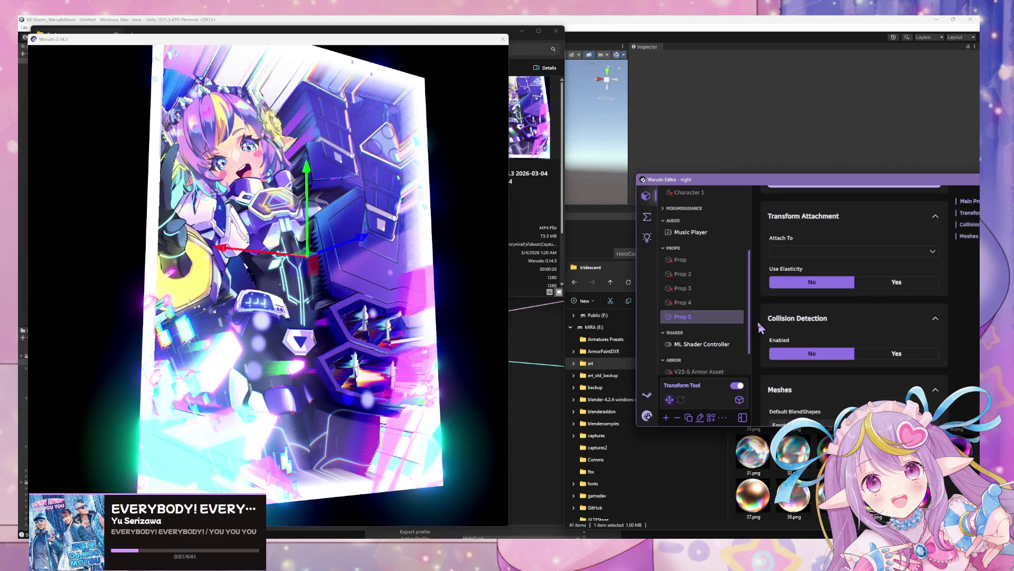
click(970, 235)
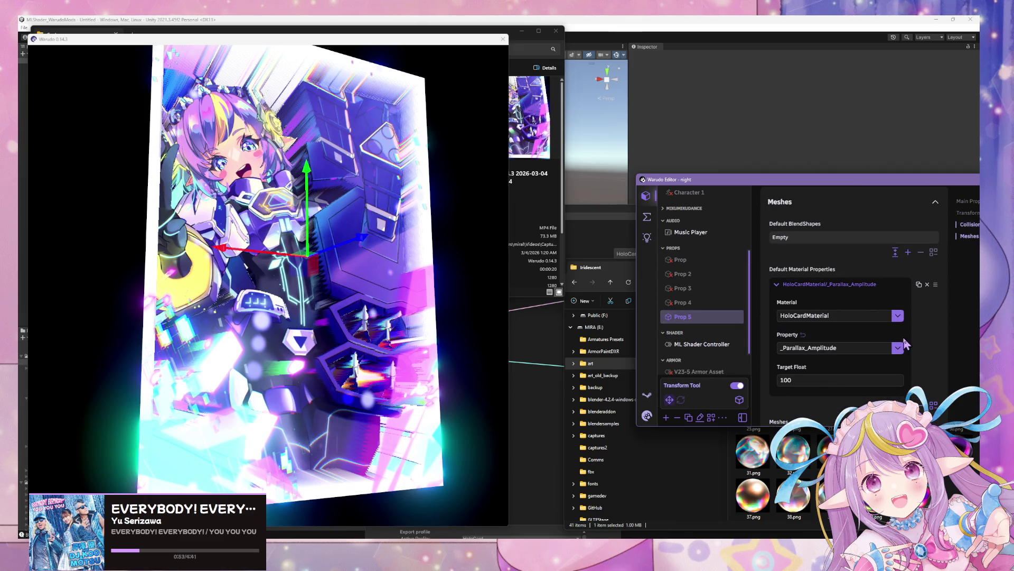
drag(802, 367, 795, 367)
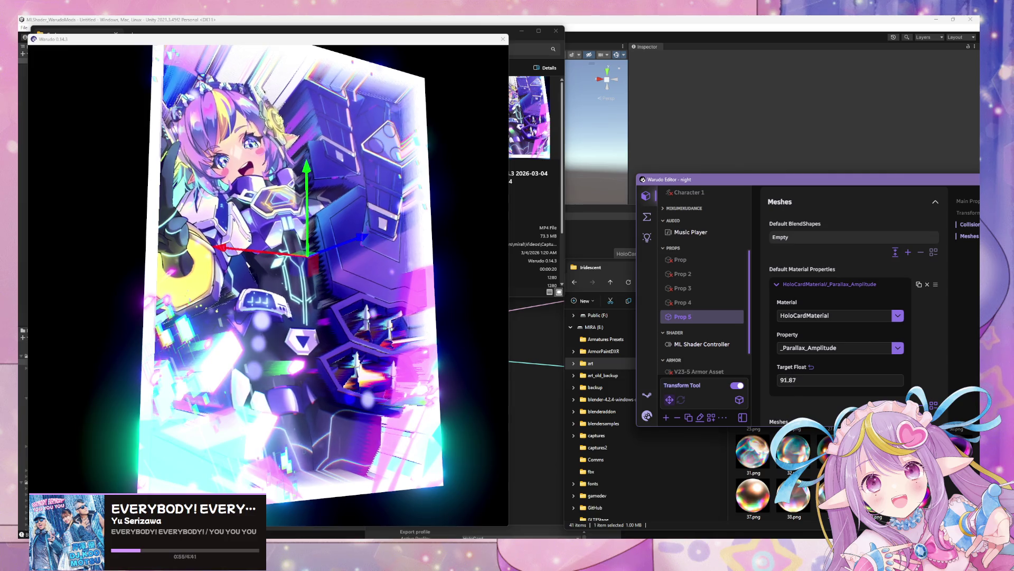
click(927, 285)
click(474, 307)
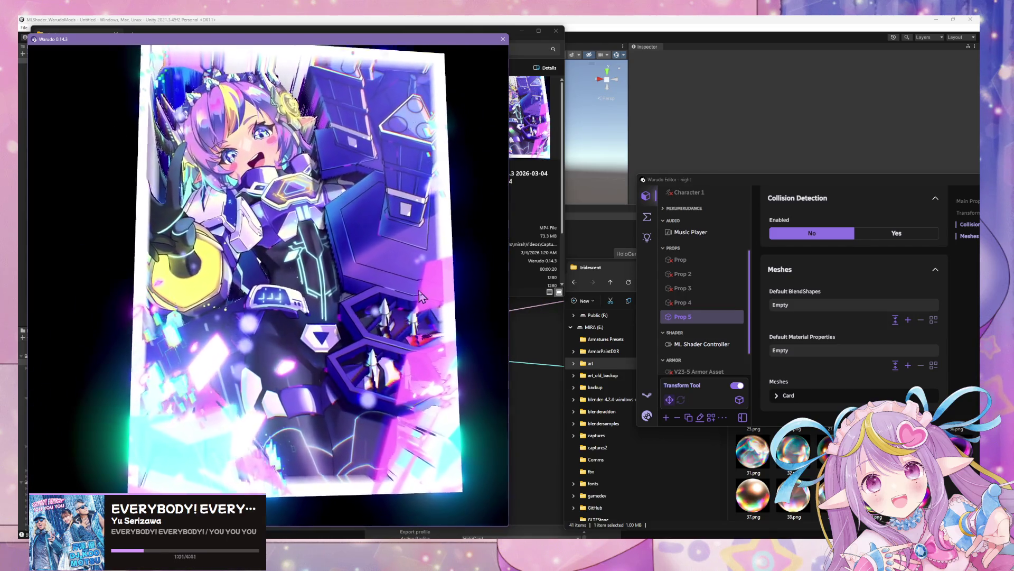
scroll(422, 289, down, 5)
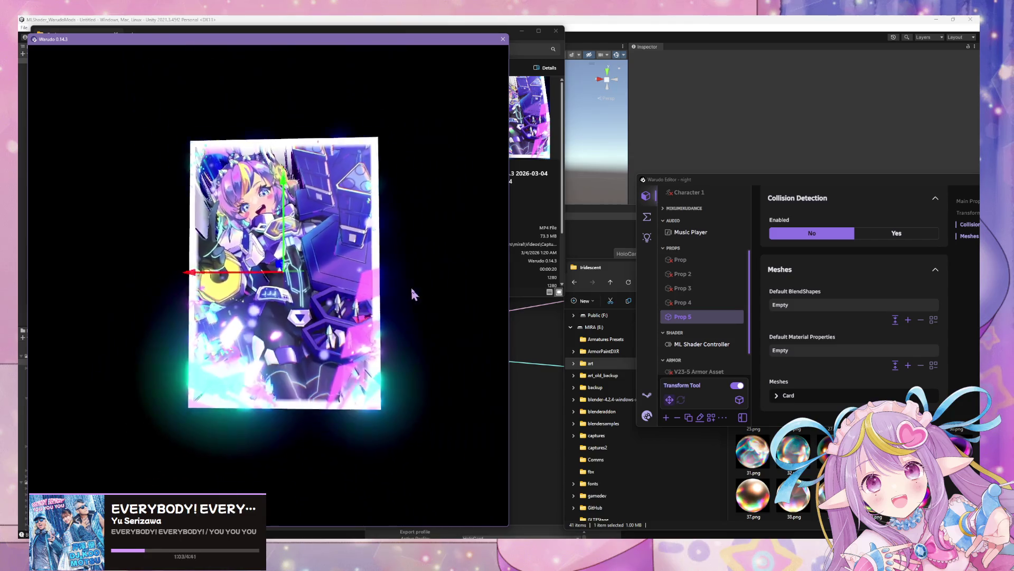
click(377, 264)
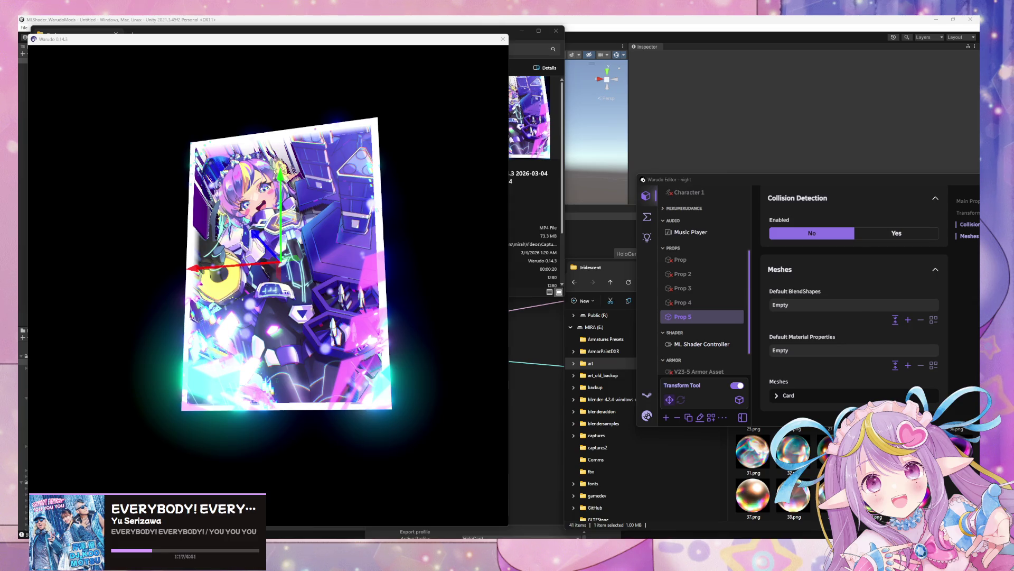
drag(271, 386, 36, 381)
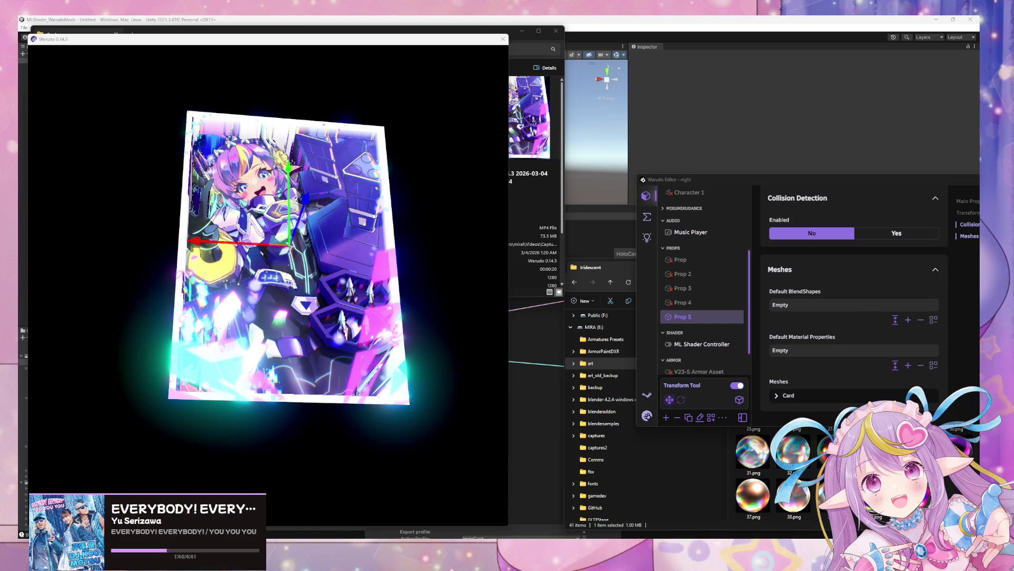
mouse_move(414, 292)
mouse_down()
mouse_move(455, 276)
mouse_move(464, 290)
mouse_move(428, 301)
mouse_move(260, 306)
mouse_move(275, 370)
mouse_move(258, 351)
mouse_move(134, 357)
mouse_move(80, 328)
mouse_move(174, 296)
mouse_move(111, 267)
mouse_move(112, 351)
mouse_up()
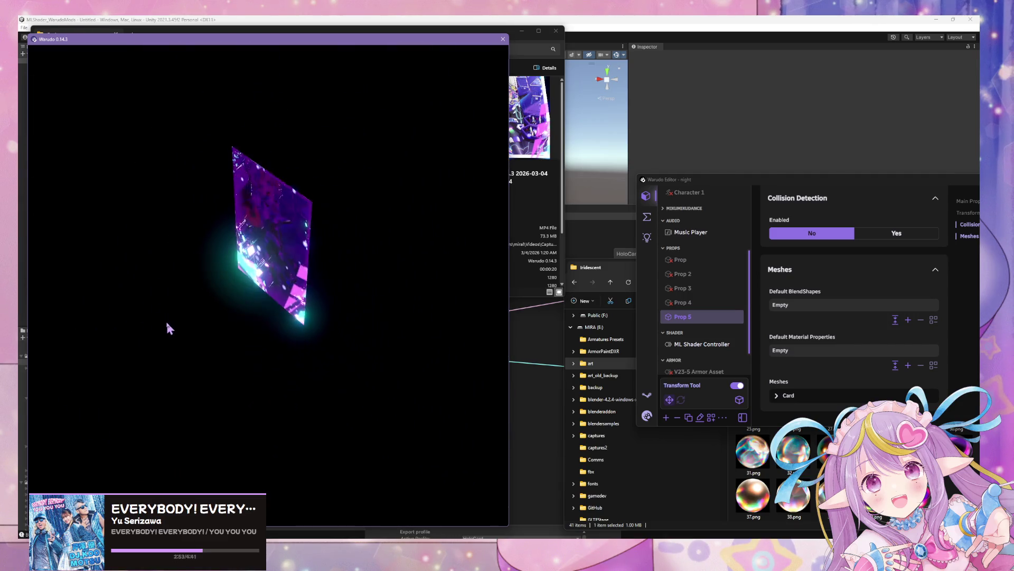
Step: Set Blender's character scene to front view, then spin Warudo's holo card around and back
scroll(354, 242, up, 5)
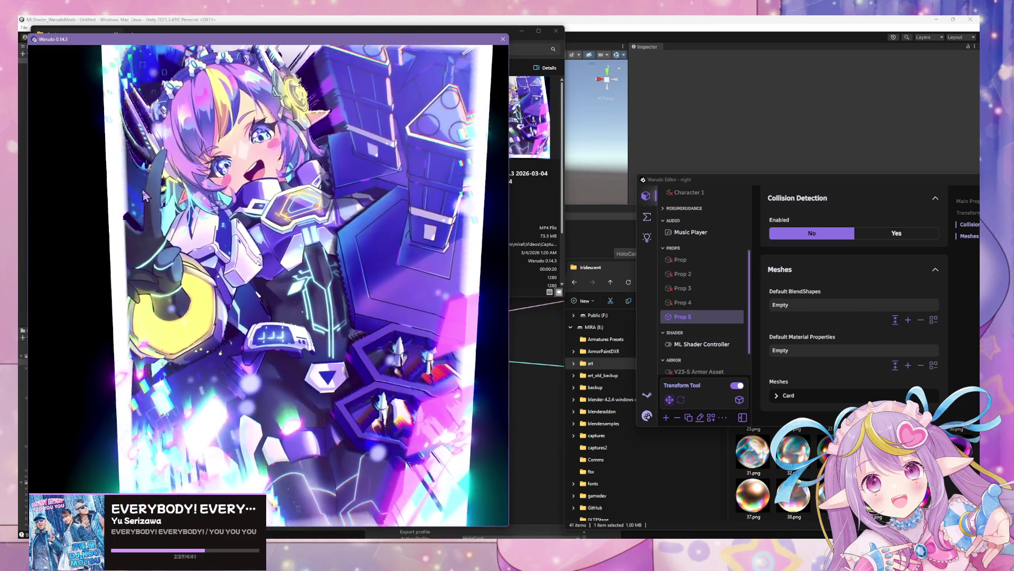
scroll(67, 174, down, 5)
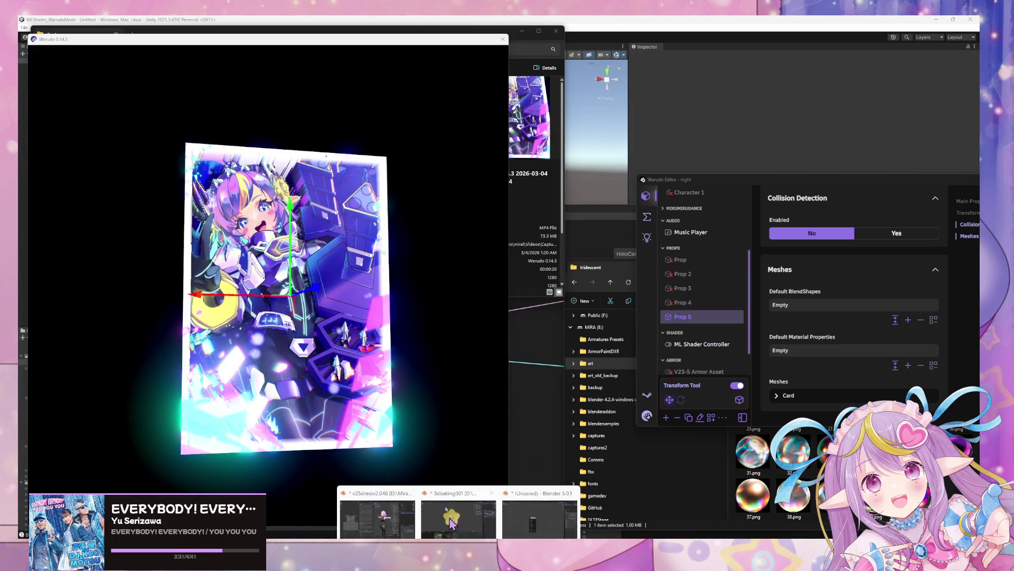
click(444, 489)
key(KP_1)
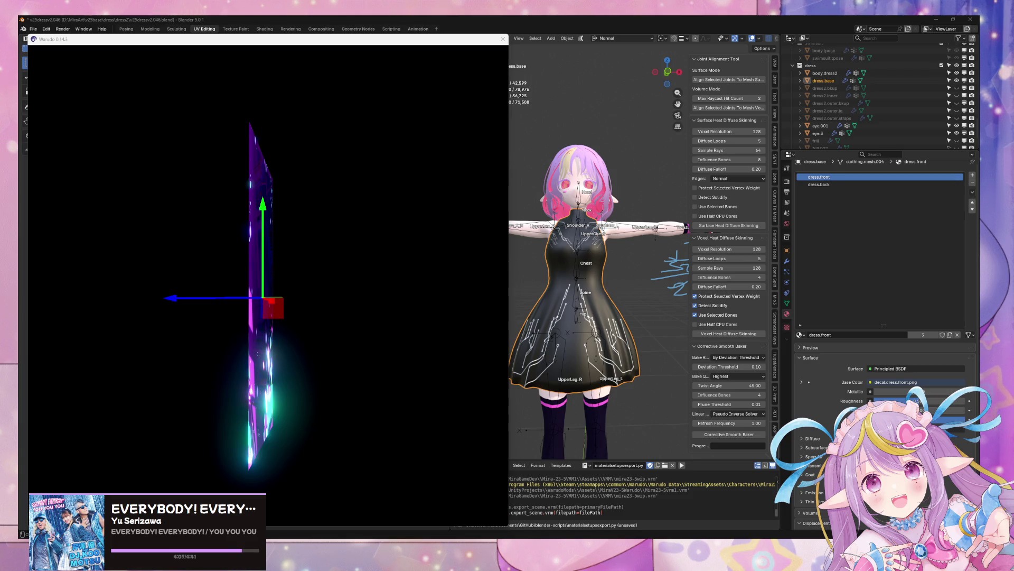
click(329, 267)
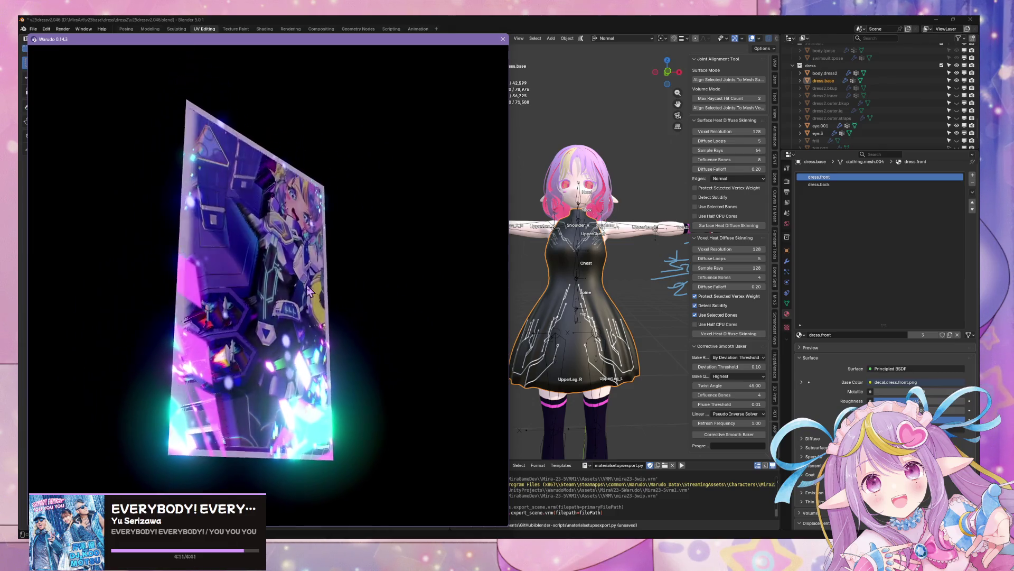
mouse_move(317, 272)
mouse_down()
mouse_move(37, 254)
mouse_move(122, 248)
mouse_up()
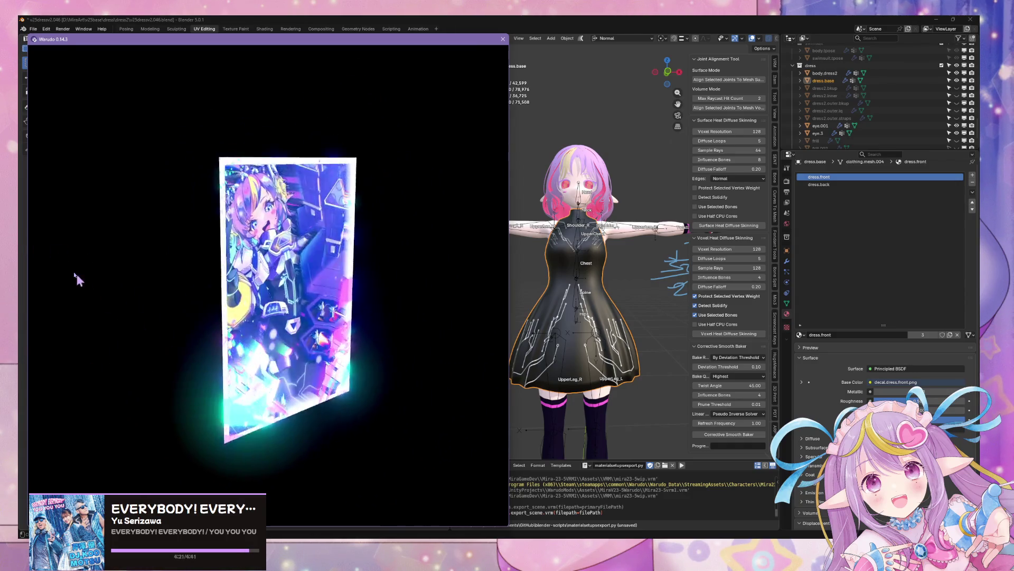
Step: Select and turn the card prop in Warudo's viewport, then return to the editor's Prop 5 settings
click(212, 267)
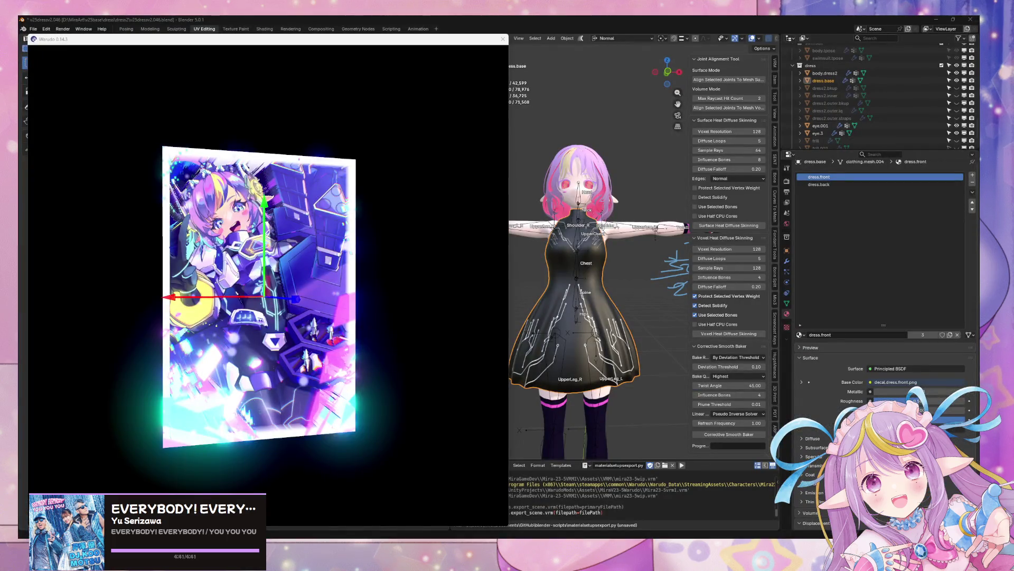
click(149, 350)
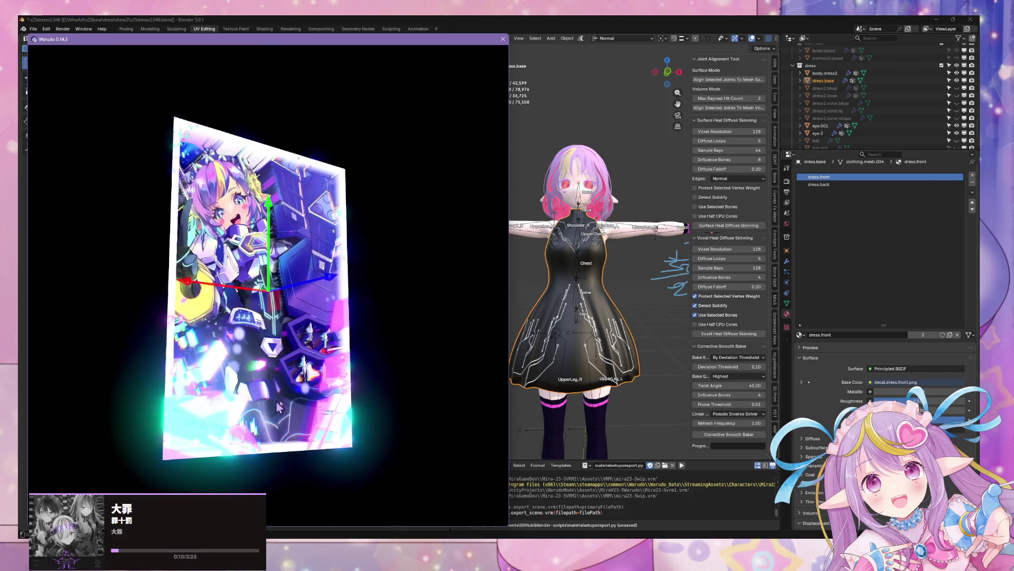
key(alt+Tab)
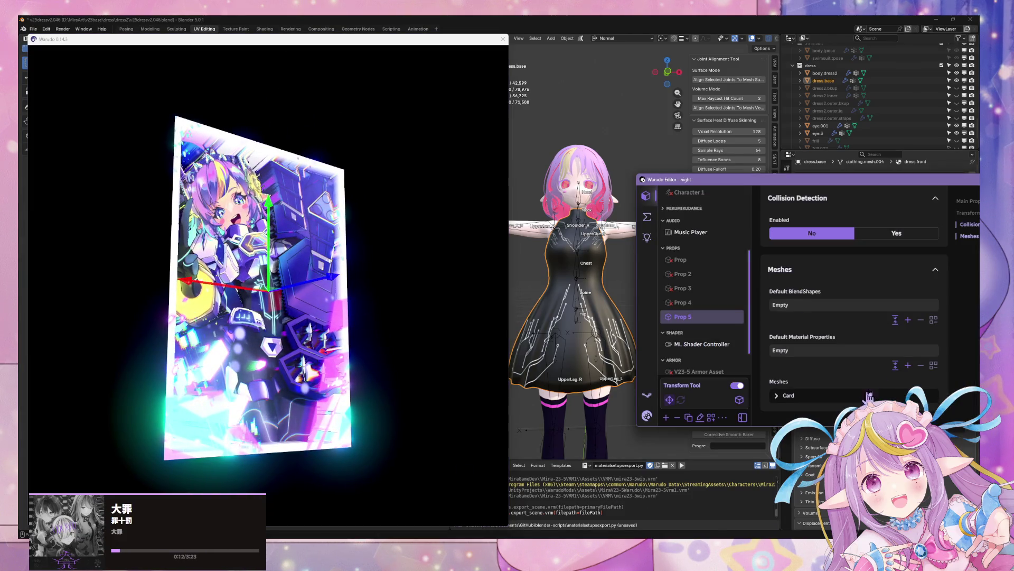
Step: Add a new default material property entry on Prop 5 using HoloCardMaterial
click(908, 365)
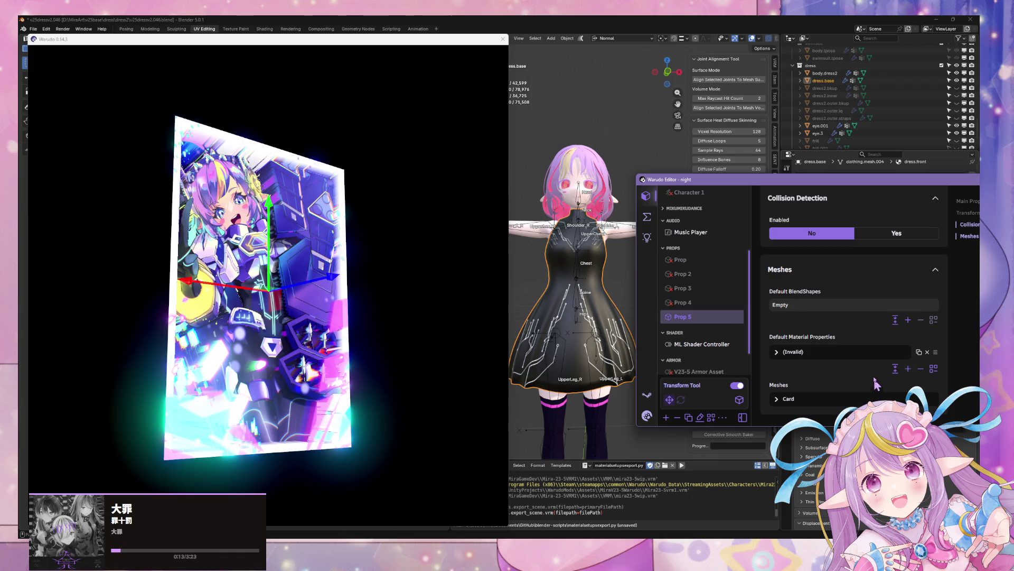
click(829, 355)
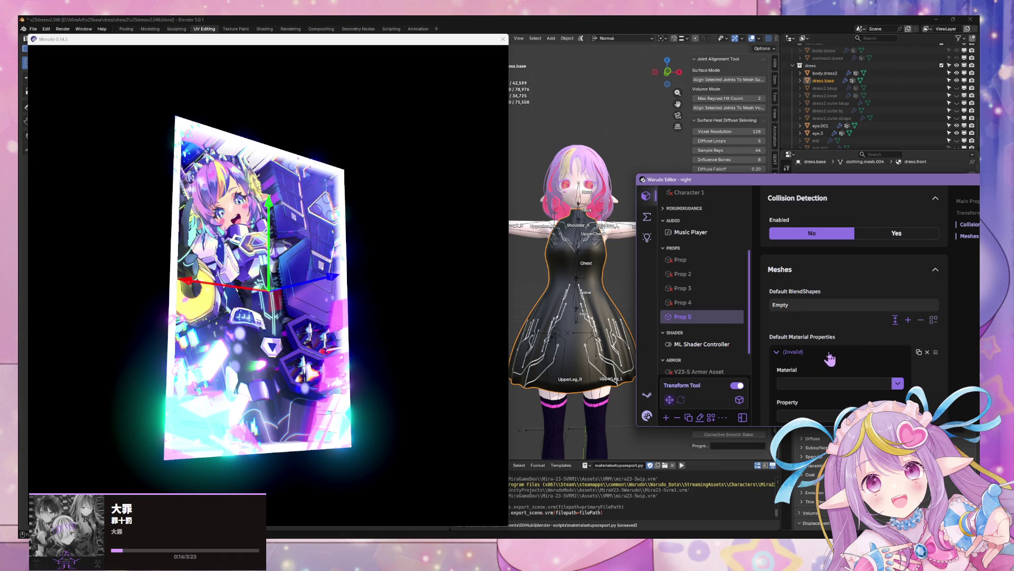
click(856, 381)
text(HoloCardMaterial)
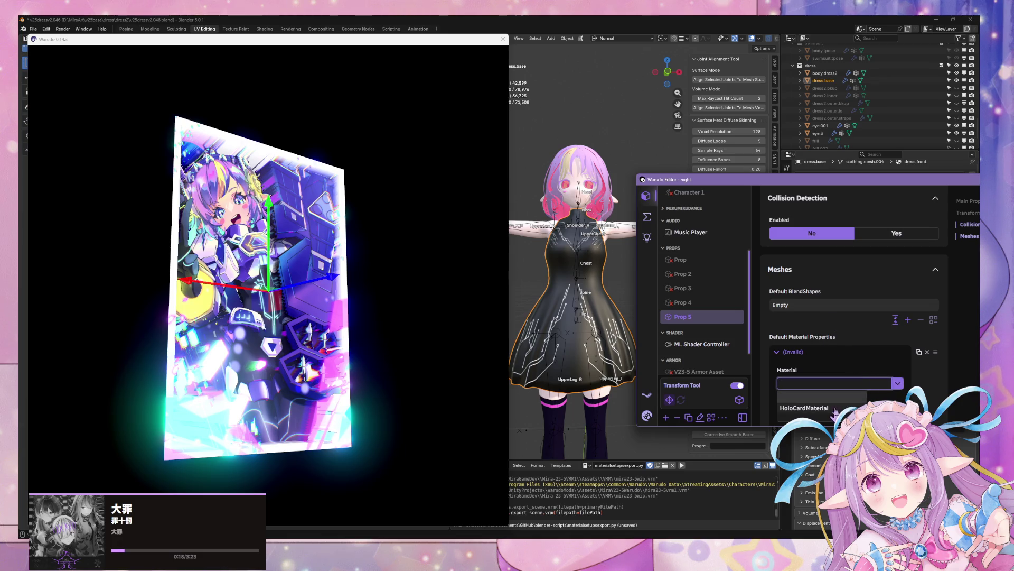
scroll(915, 372, down, 1)
scroll(916, 371, down, 1)
Step: Choose _Parallax_Amplitude as its property and start setting Target Float toward 500
click(898, 341)
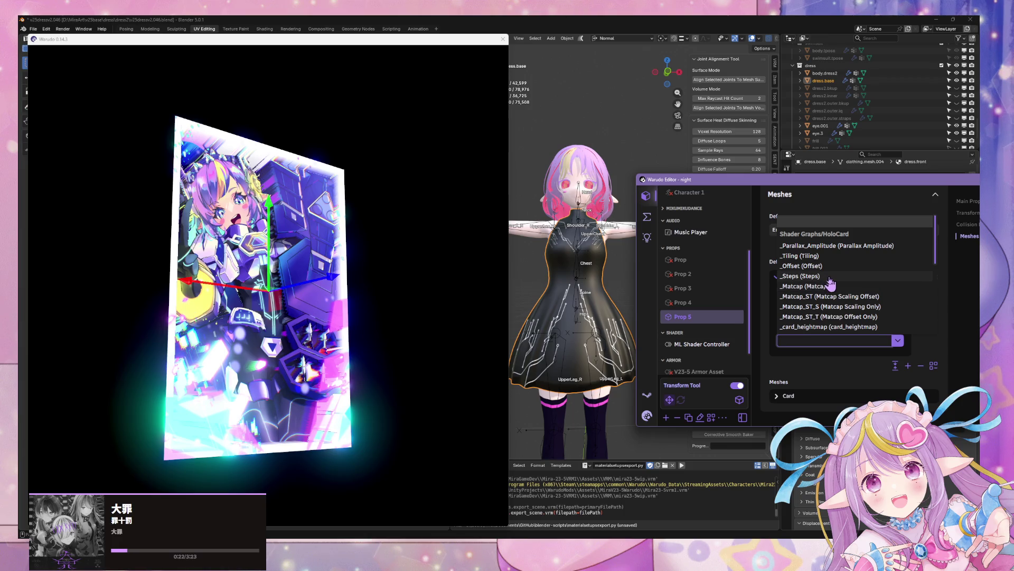
click(832, 246)
drag(792, 359, 728, 374)
click(815, 373)
text(500)
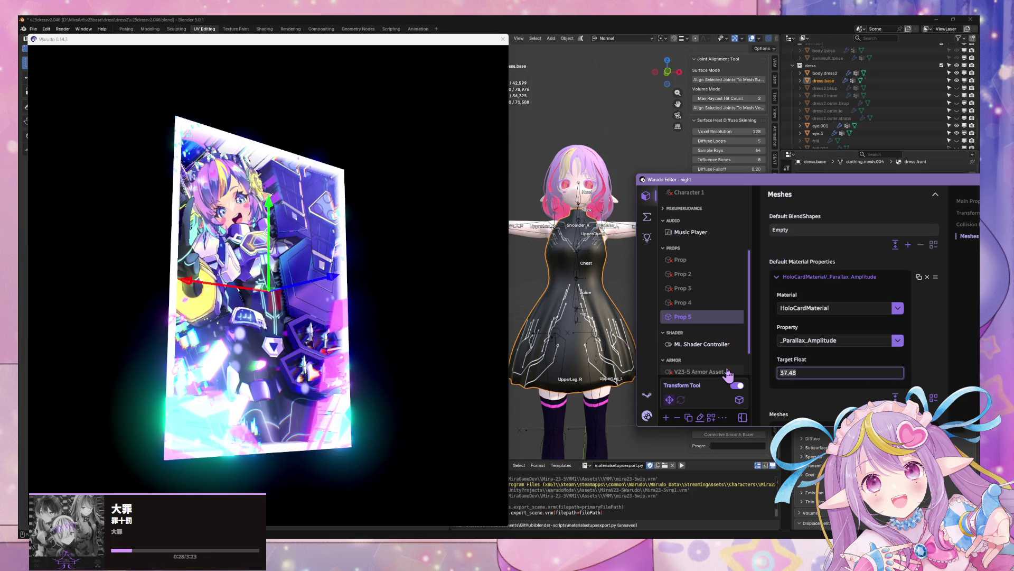
Step: Confirm the 500 Target Float, then try 0.02 for the parallax amplitude
click(361, 312)
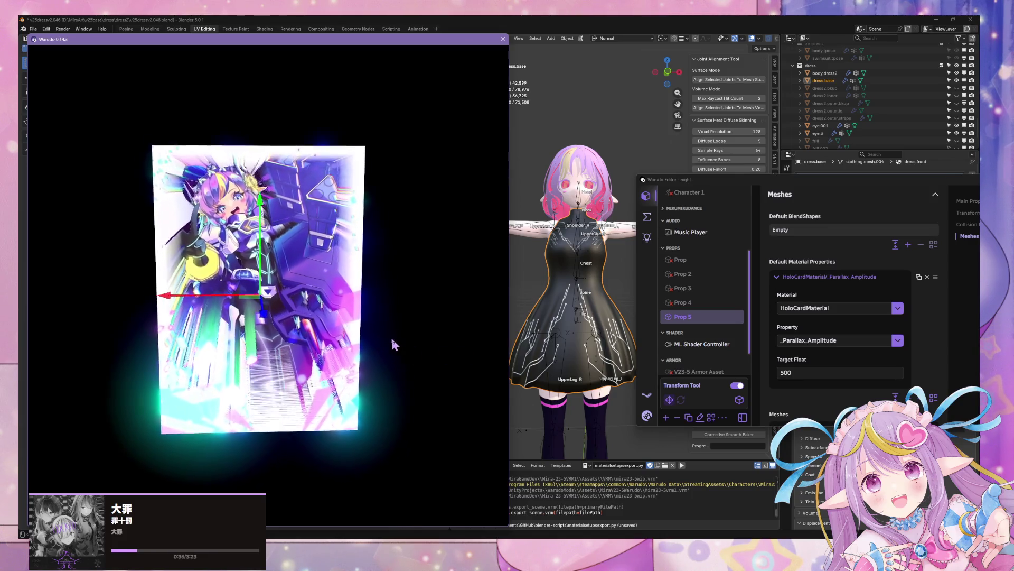
scroll(396, 344, up, 3)
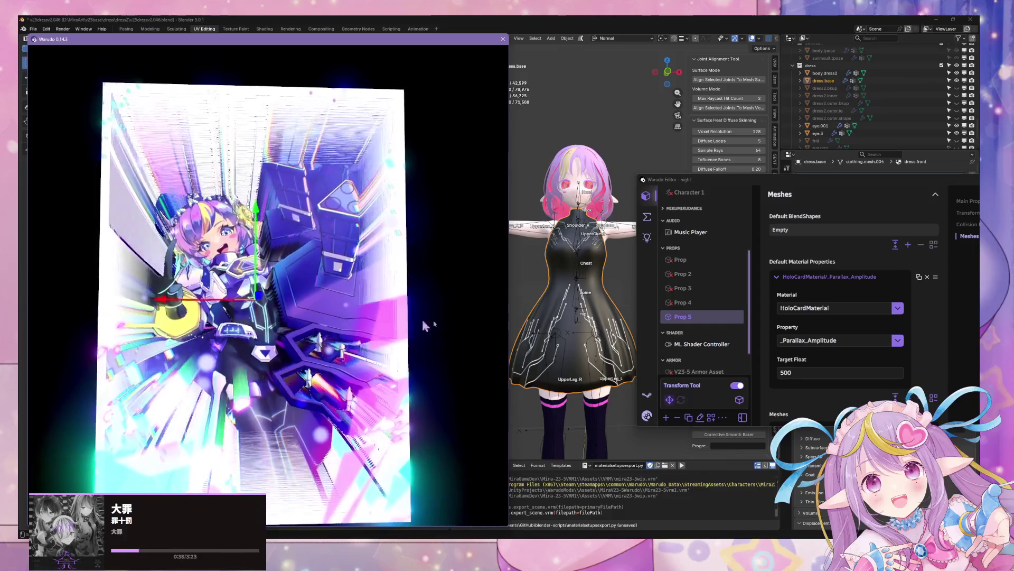
click(798, 371)
click(798, 371)
text(5)
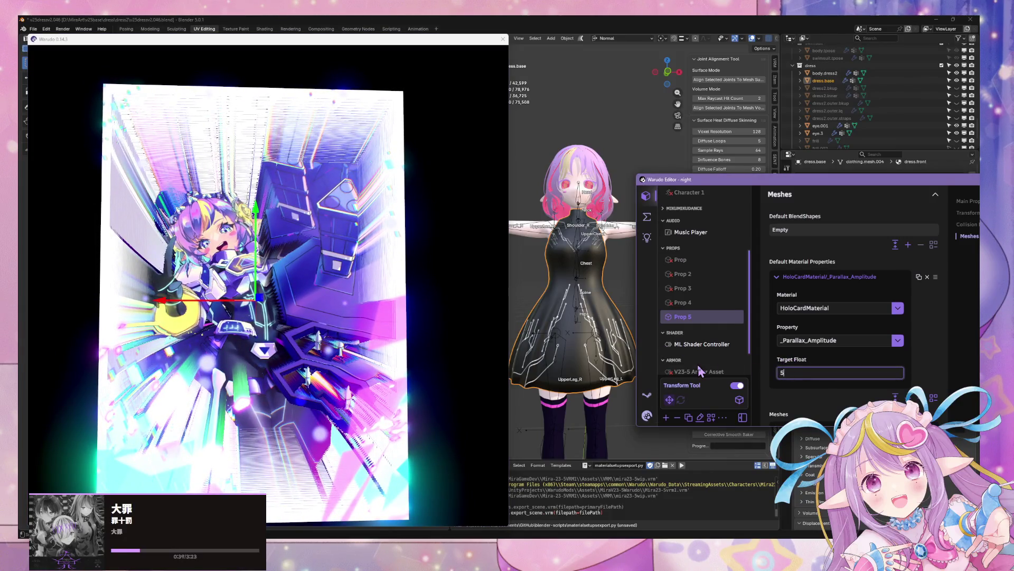
text(0.02)
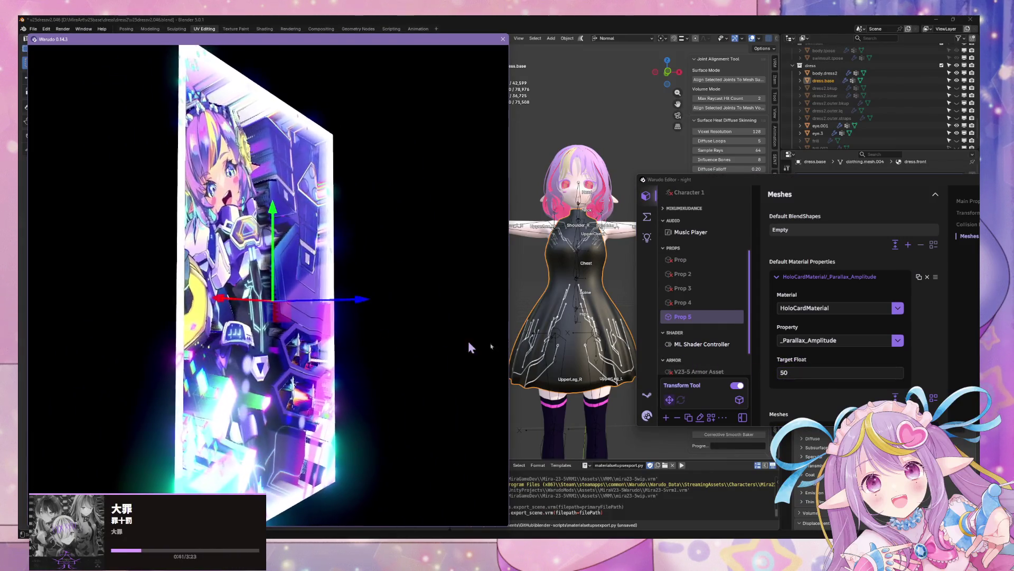
text(54.99)
key(Return)
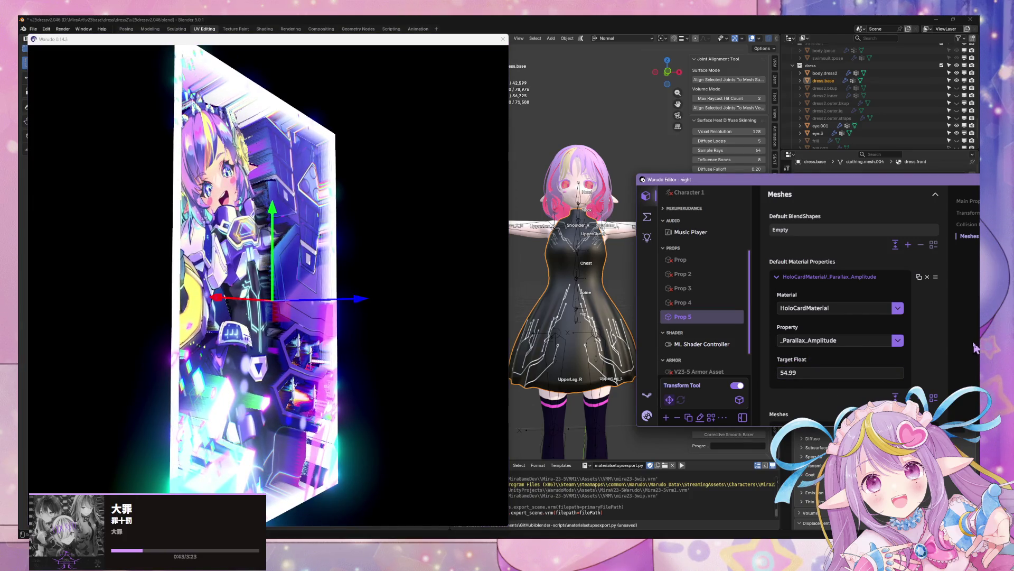
Step: Try a Target Float of 100, then settle on 0 while previewing the card
click(822, 372)
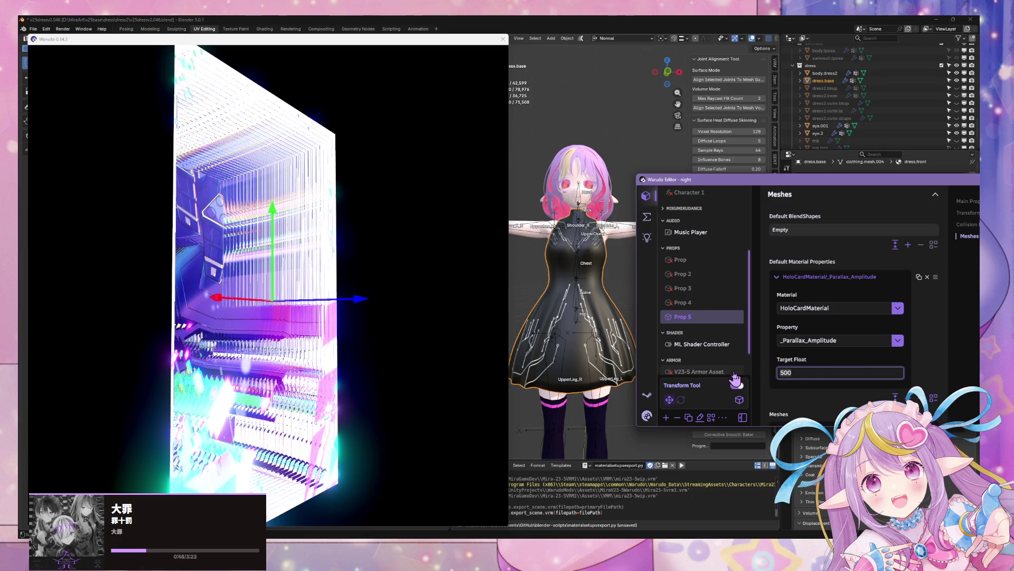
click(736, 384)
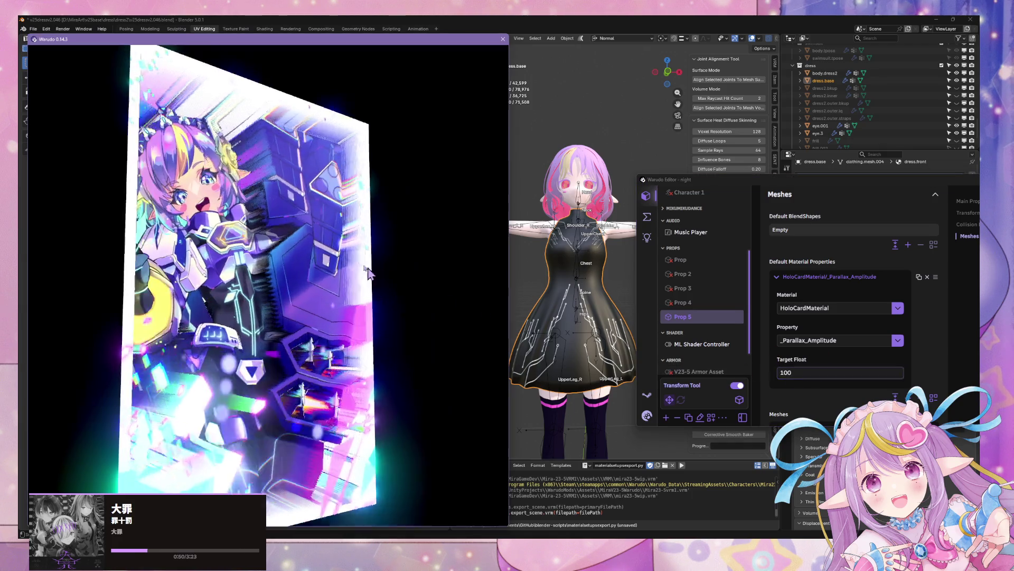
scroll(370, 312, down, 5)
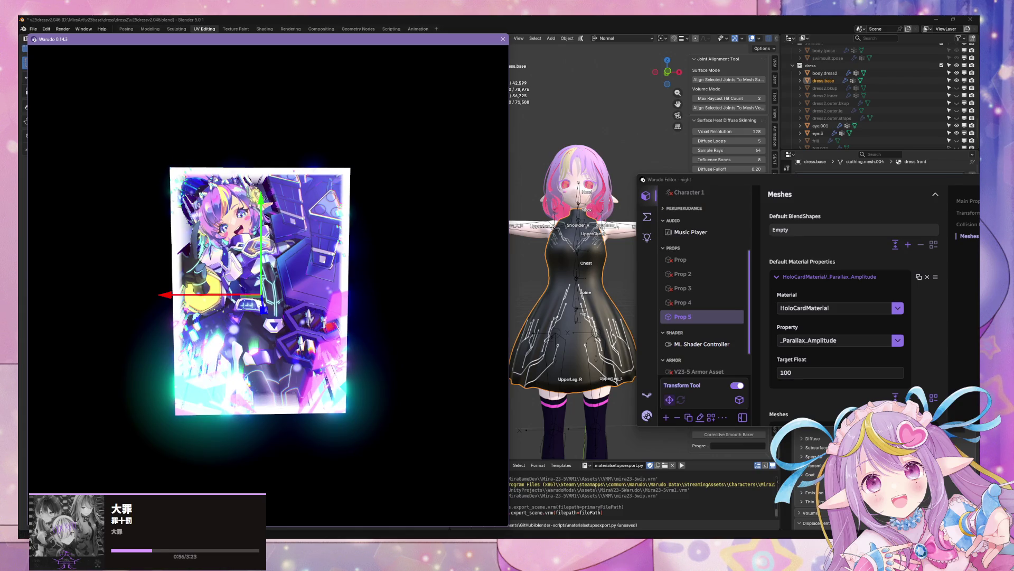
click(810, 373)
text(0)
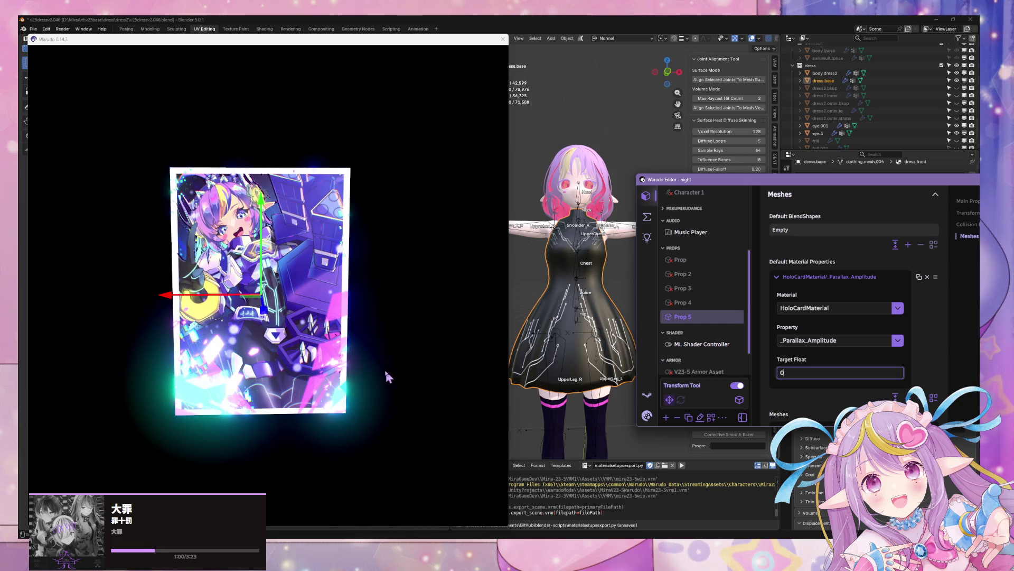
click(377, 359)
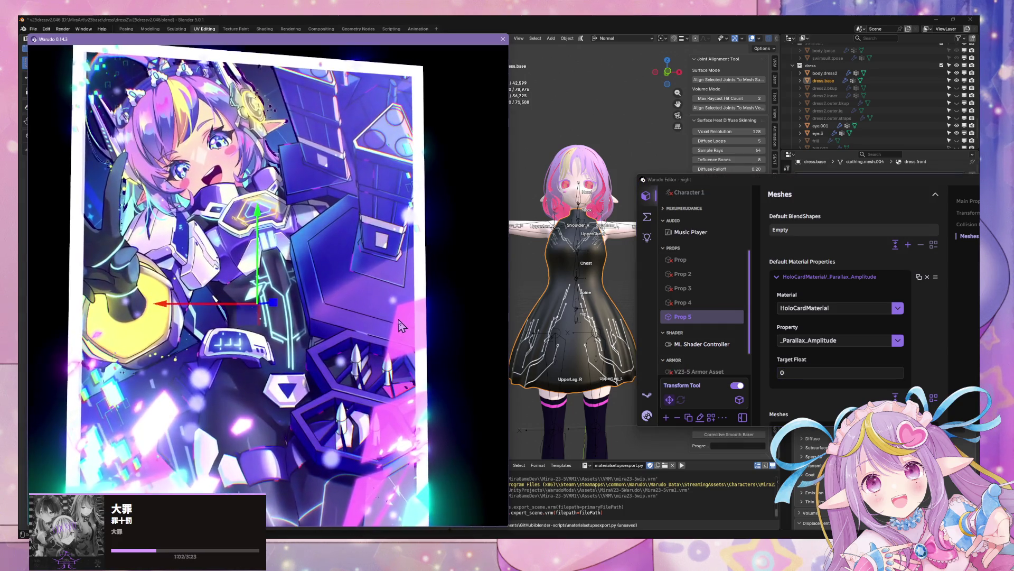
click(727, 368)
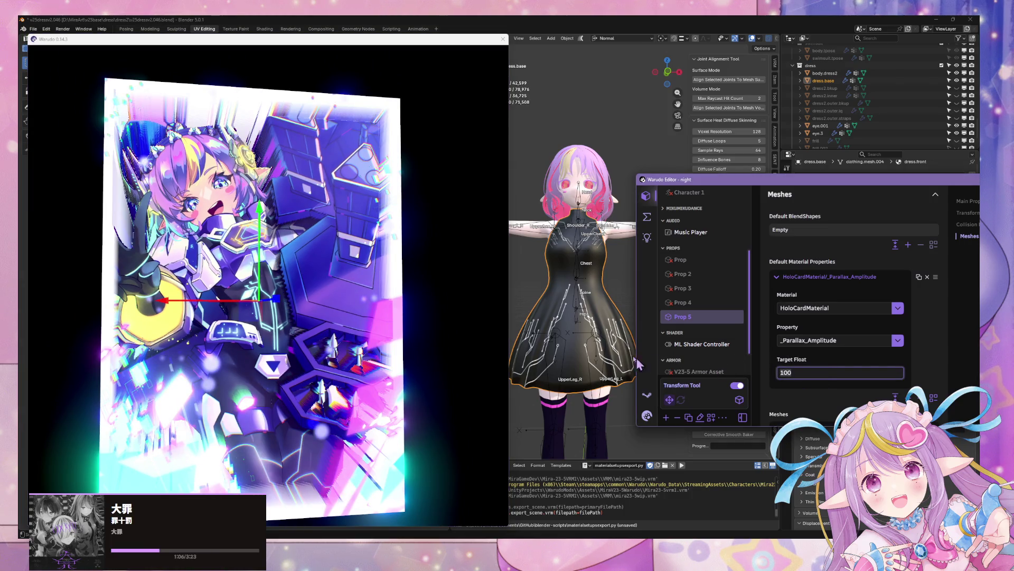
click(646, 216)
Step: Open the New Blueprint graph, reveal the Palette, and search it for set material nodes
click(416, 220)
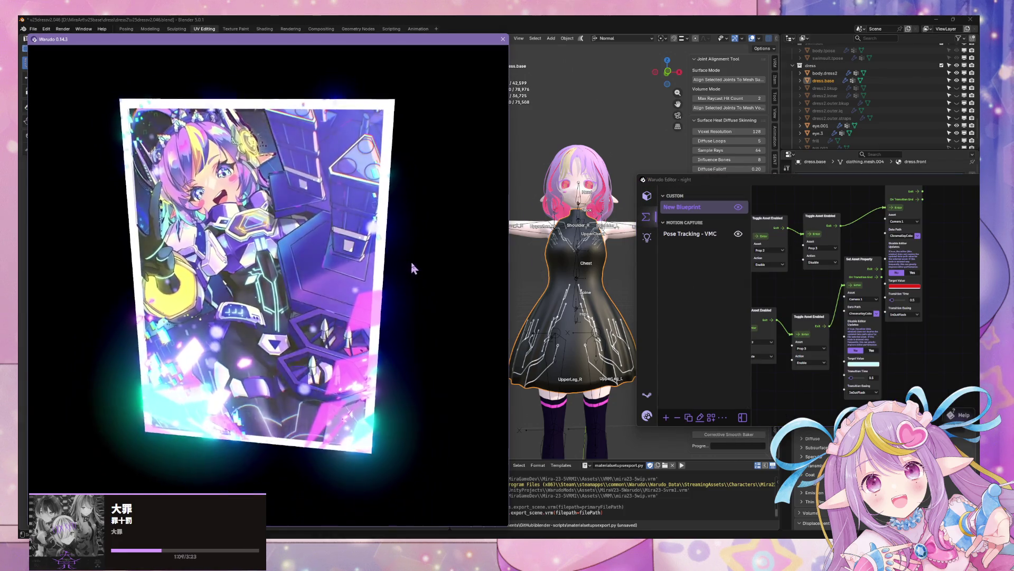
click(728, 206)
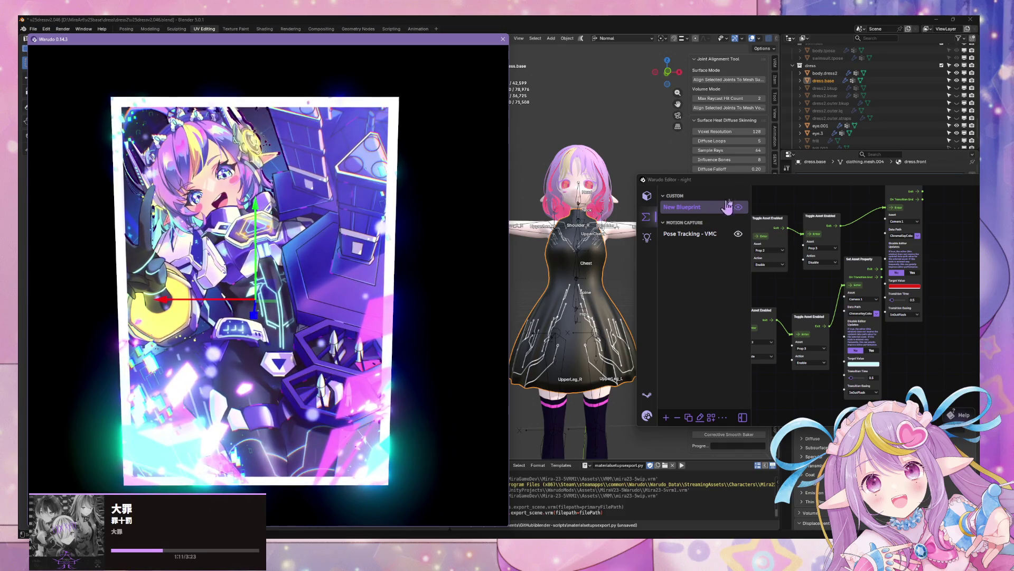
scroll(800, 284, down, 1)
drag(762, 178, 521, 139)
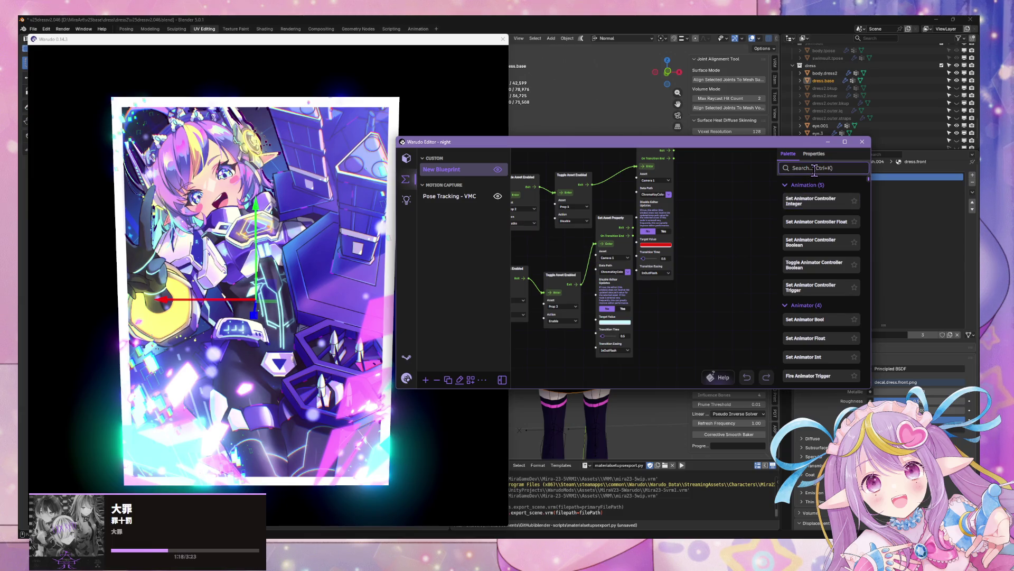
text(se)
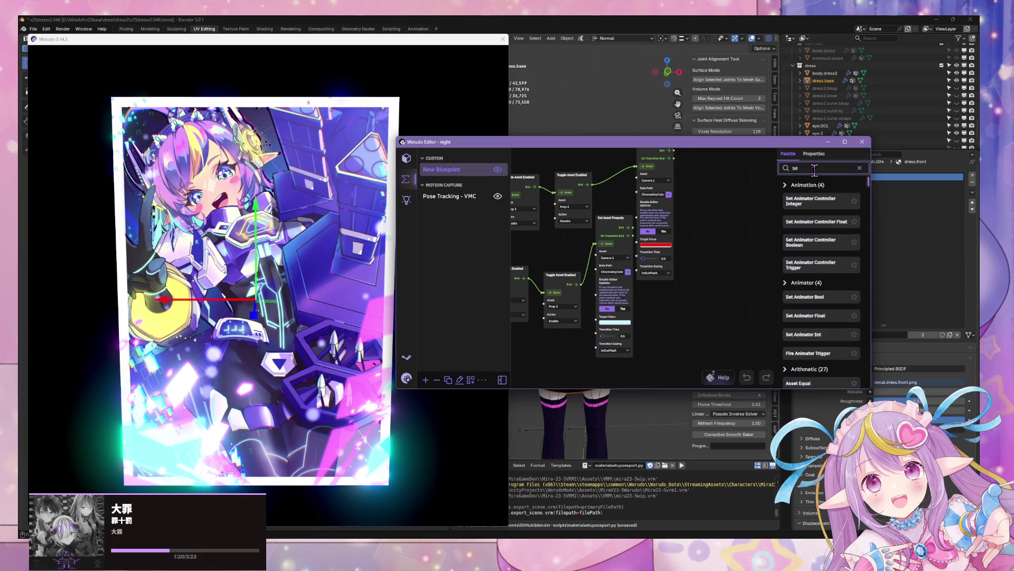
text(e)
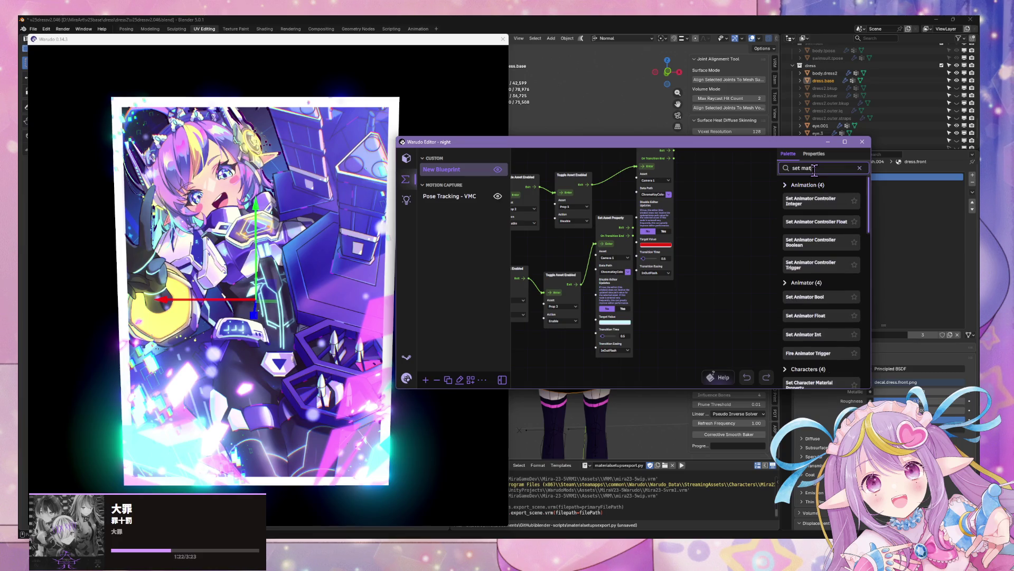
text(erial)
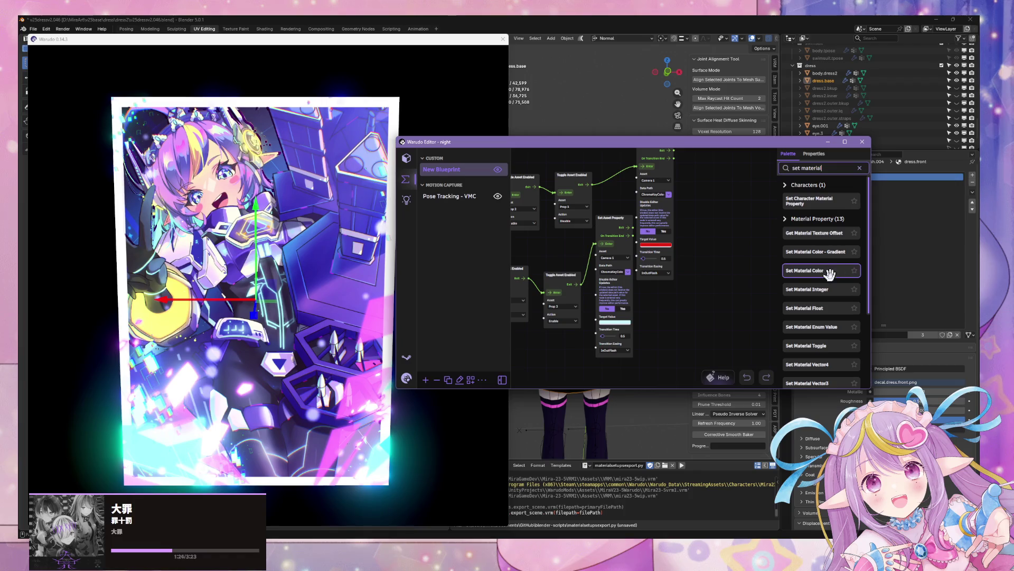
scroll(831, 270, down, 2)
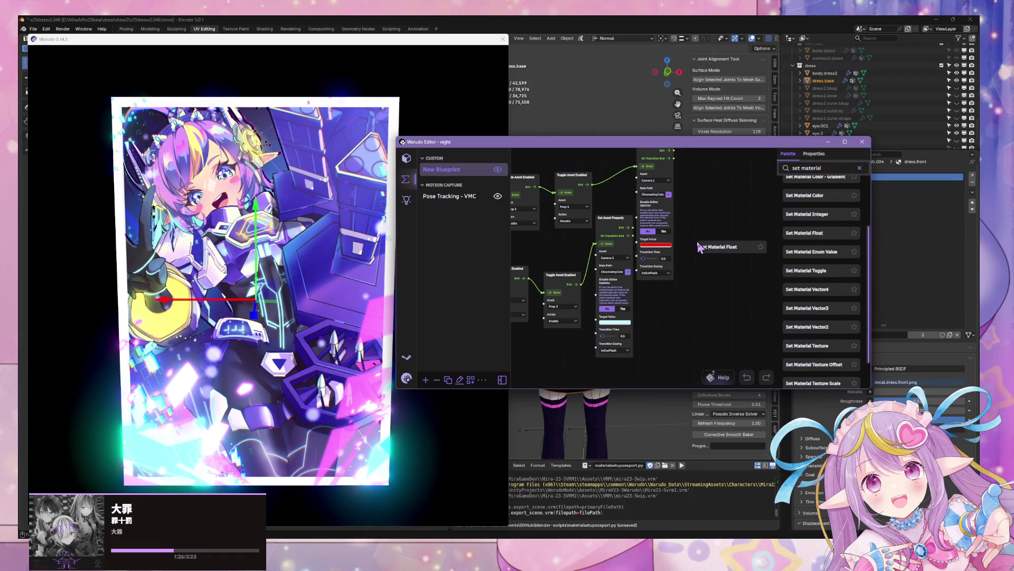
Step: Drop a Set Material Float node targeting Prop 5 with a Float of 100
drag(698, 247, 697, 247)
click(707, 299)
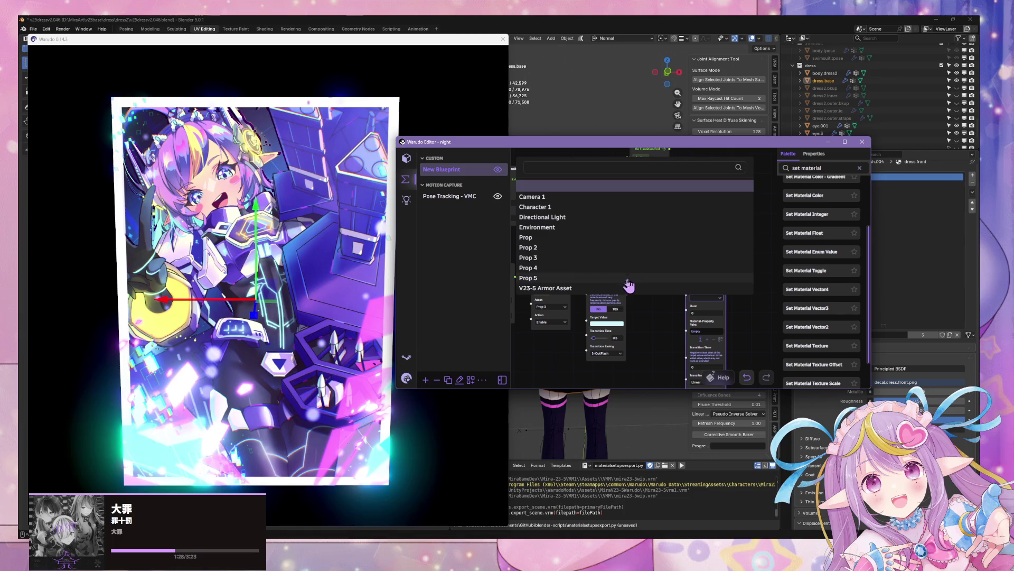
click(572, 277)
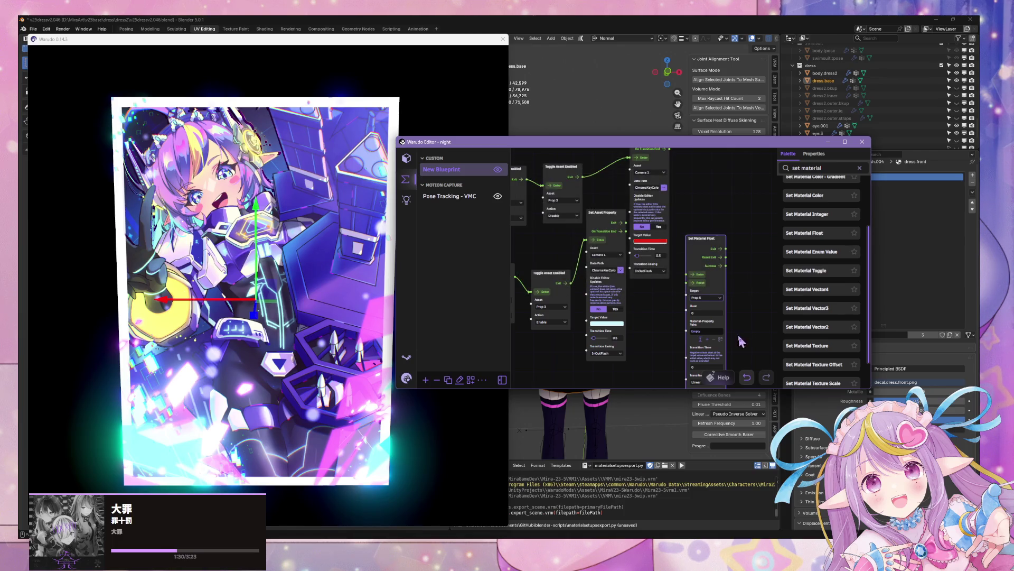
text(100)
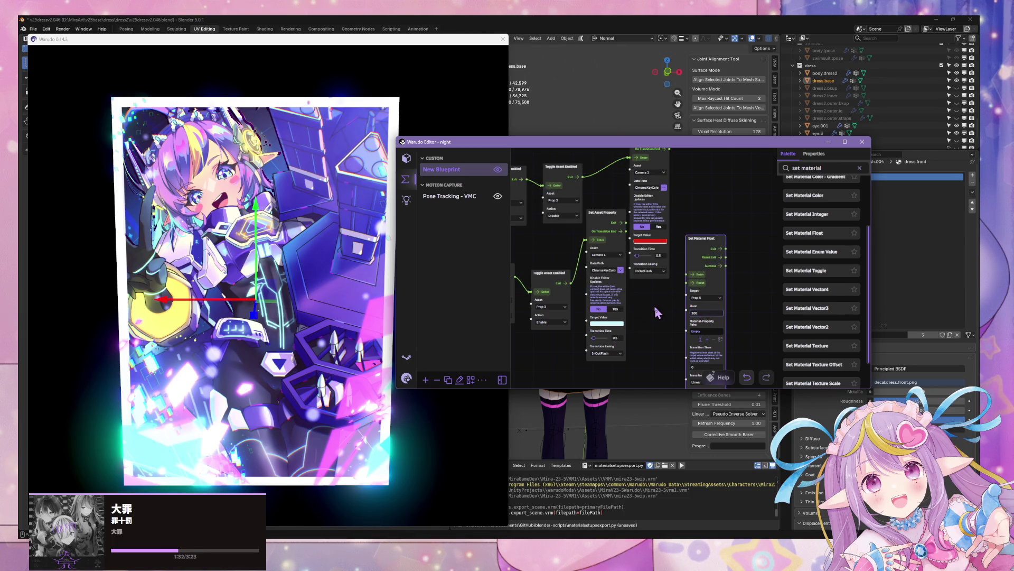
scroll(731, 257, down, 3)
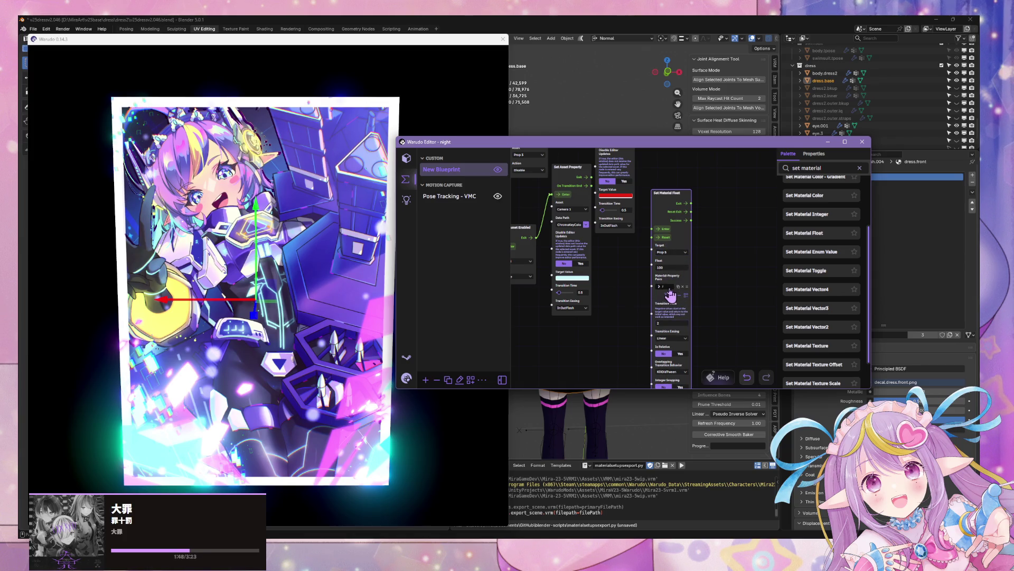
click(669, 289)
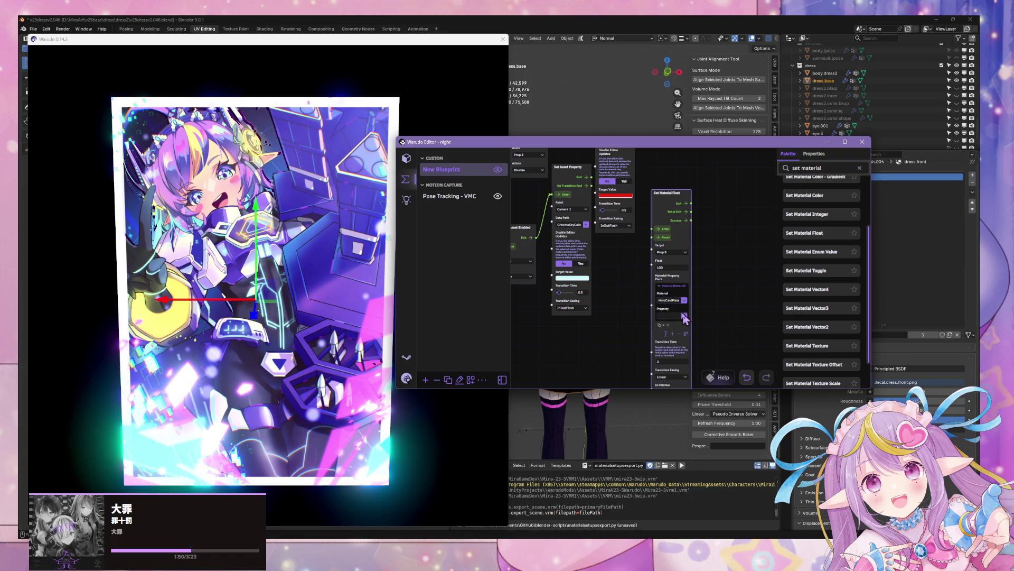
click(683, 316)
click(696, 344)
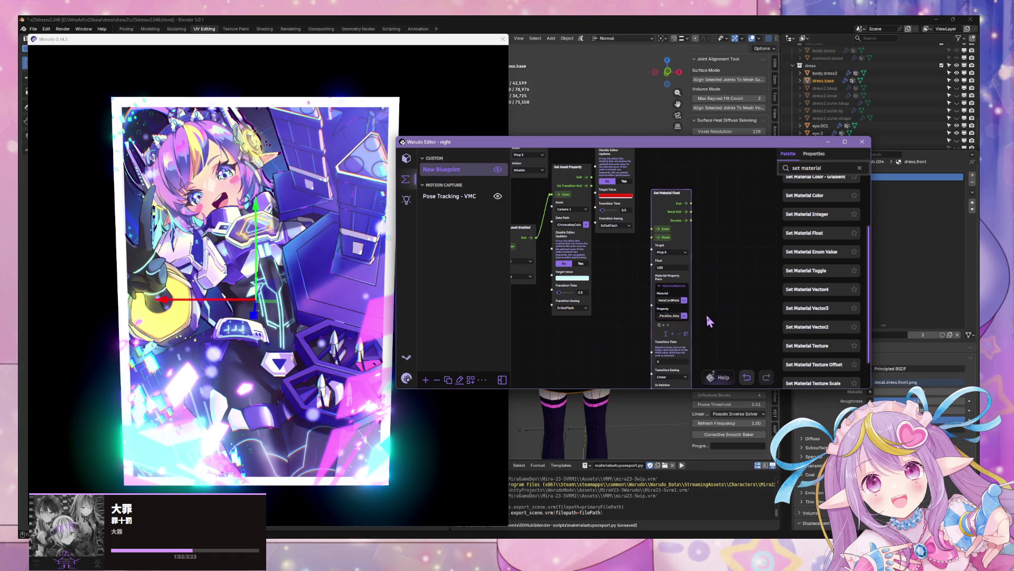
scroll(709, 321, down, 3)
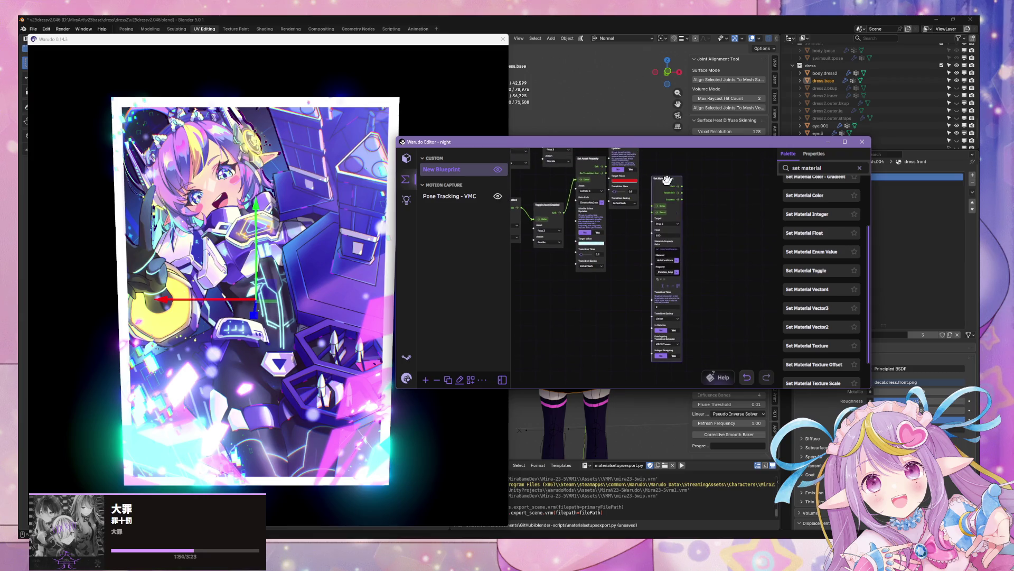
mouse_move(666, 177)
mouse_down()
mouse_move(681, 189)
mouse_move(723, 181)
mouse_up()
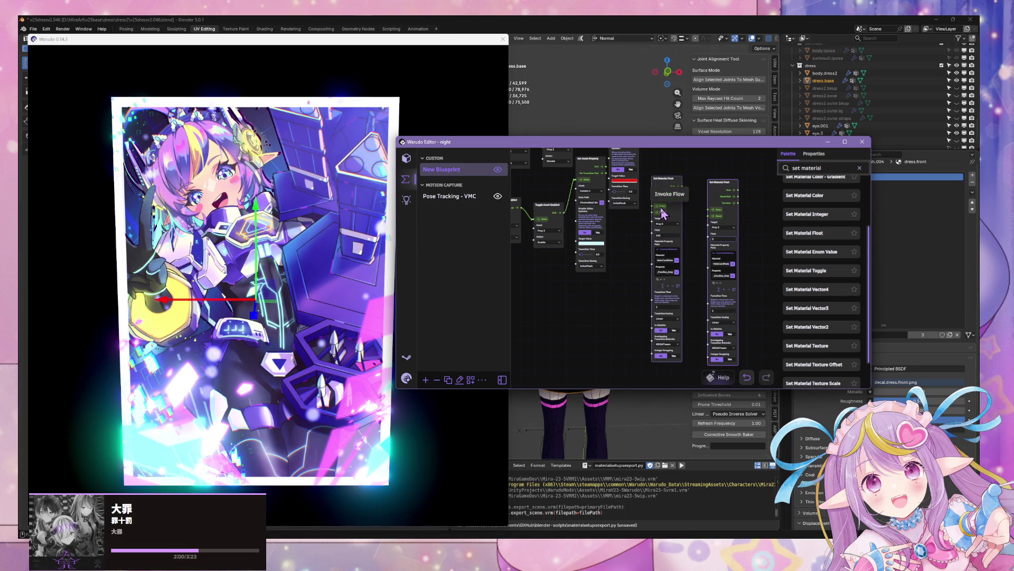
drag(329, 234, 412, 234)
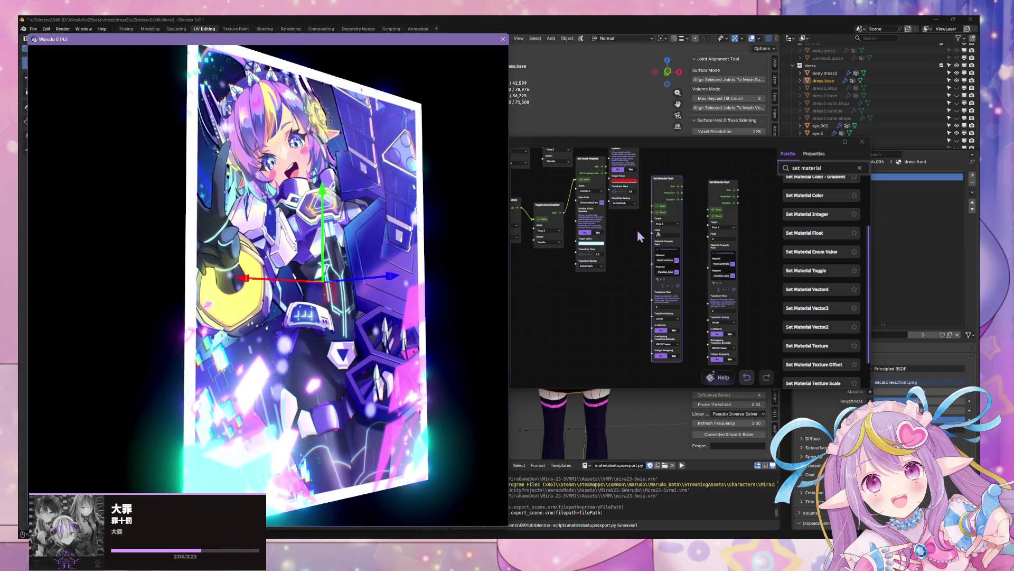
mouse_move(534, 143)
mouse_down()
mouse_move(556, 137)
mouse_move(594, 151)
mouse_up()
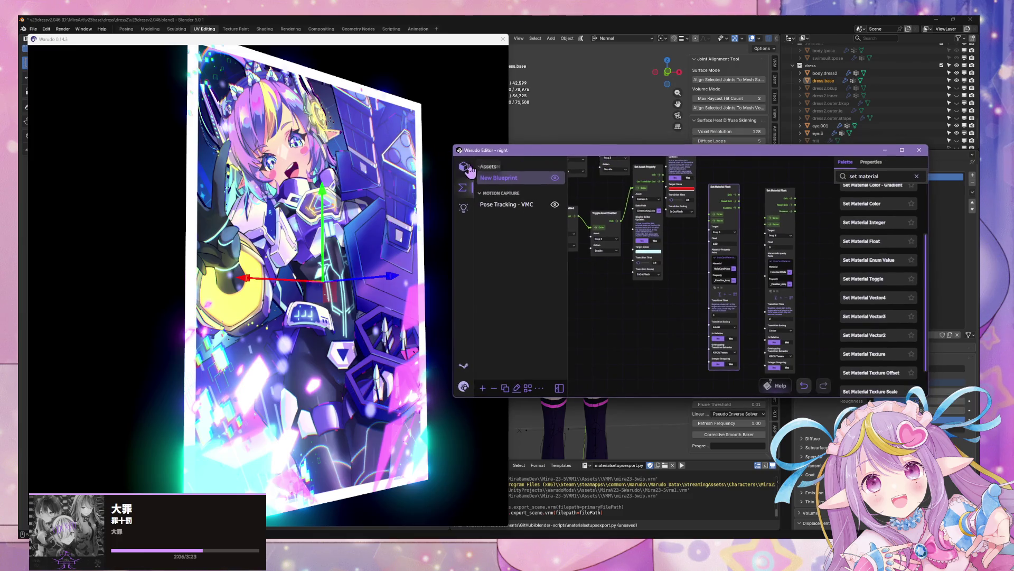
click(743, 285)
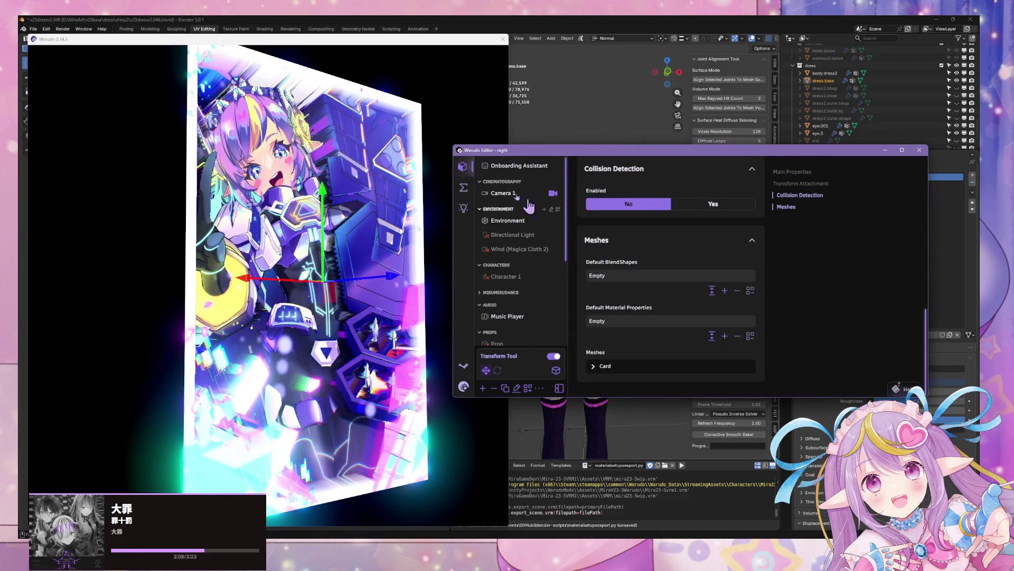
click(464, 189)
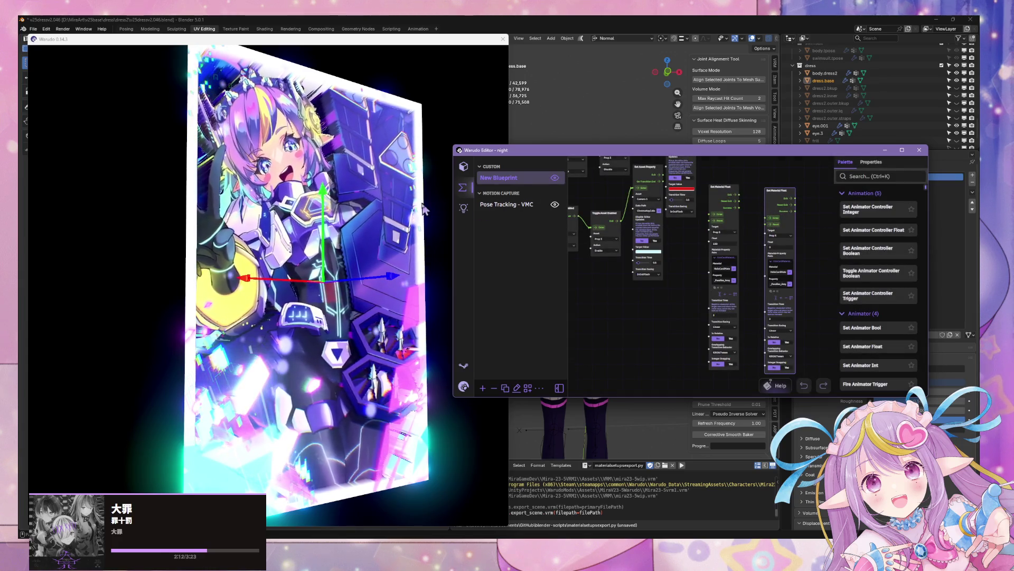
click(502, 224)
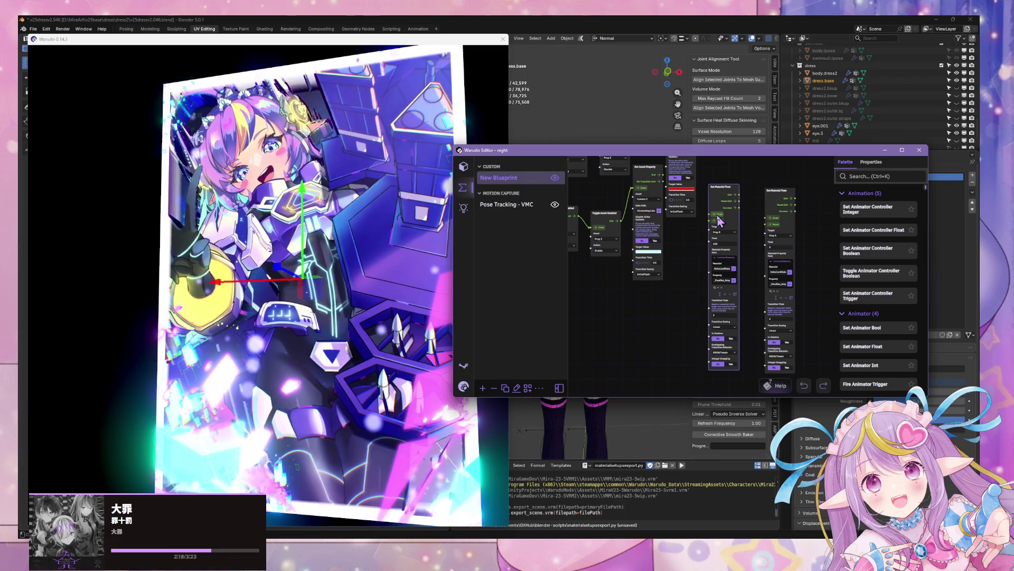
click(394, 244)
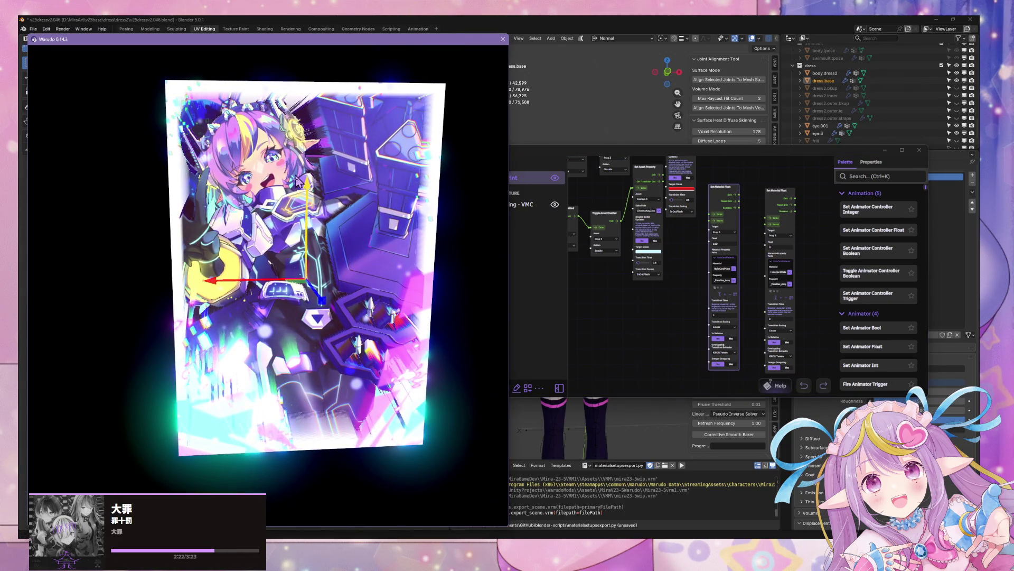
click(722, 221)
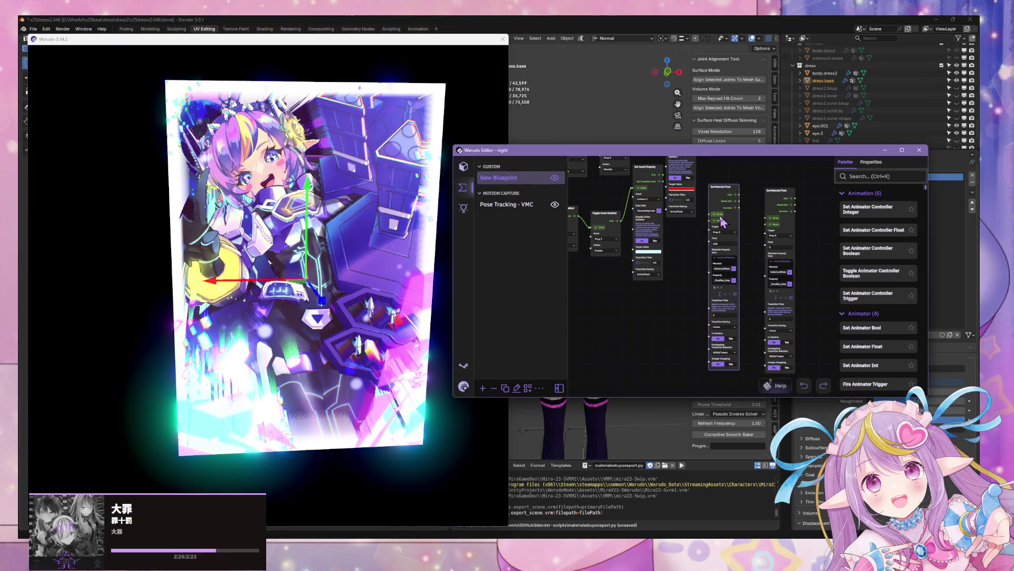
click(775, 227)
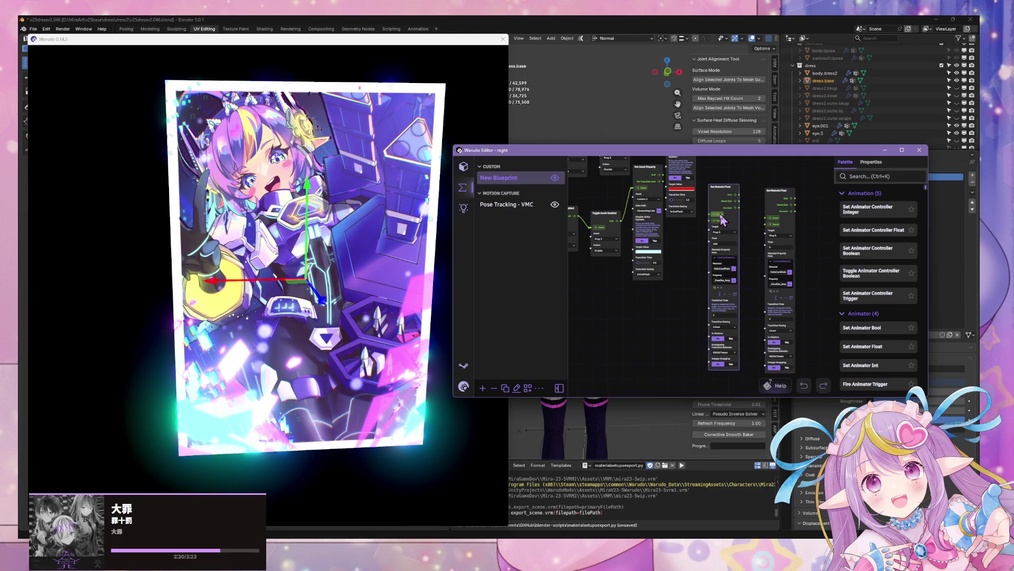
click(379, 154)
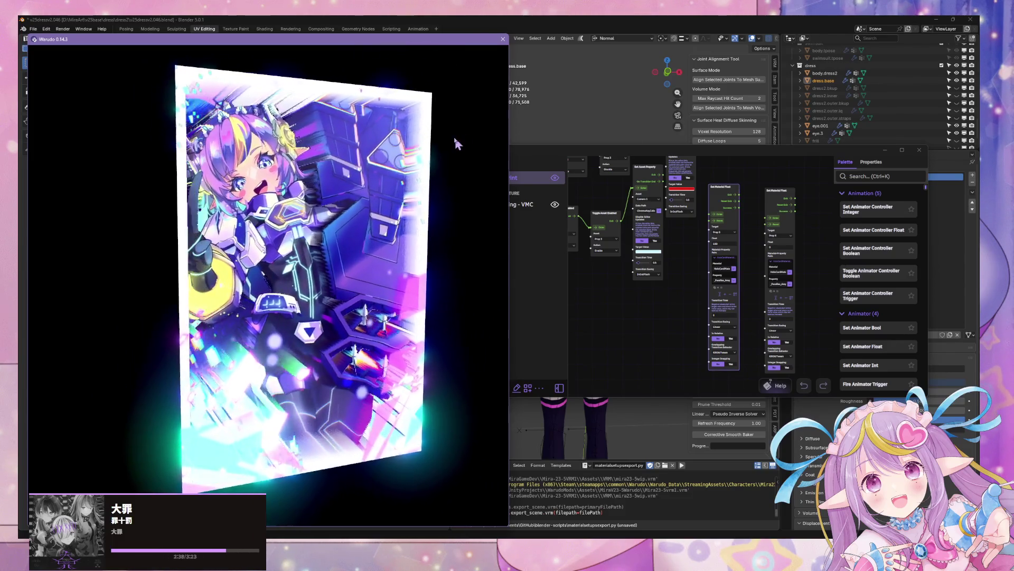
click(414, 162)
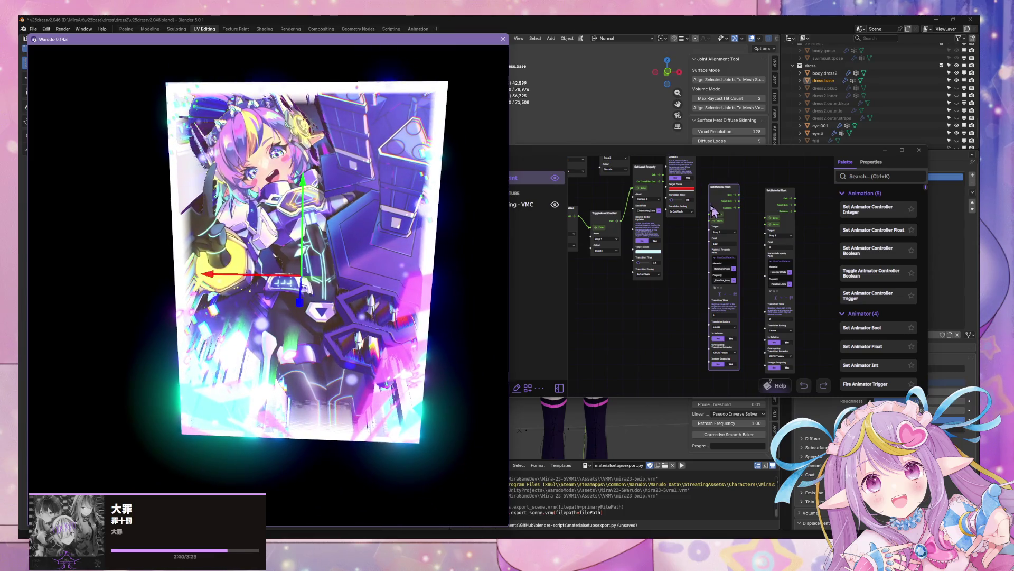
click(769, 218)
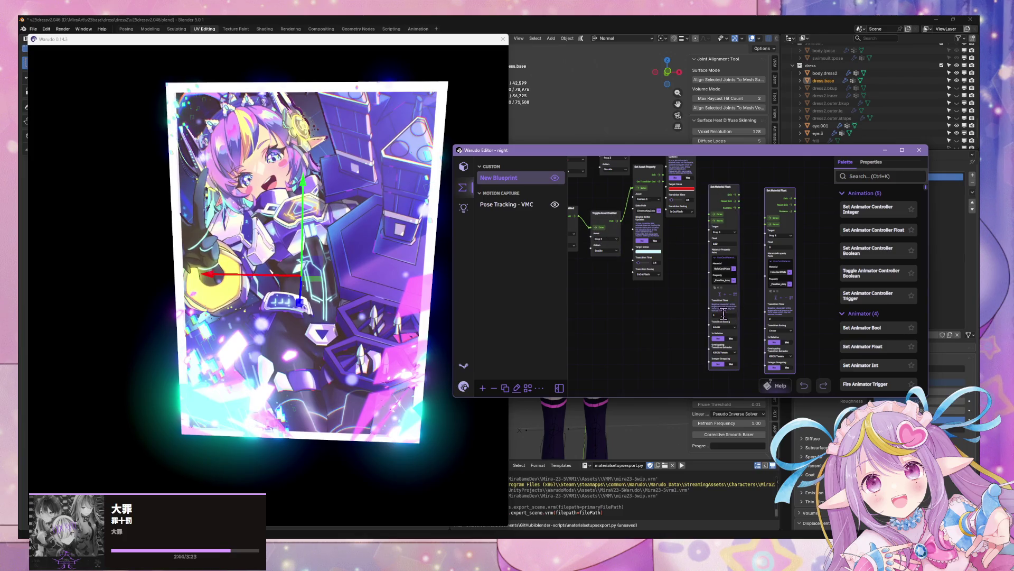
key(alt+Tab)
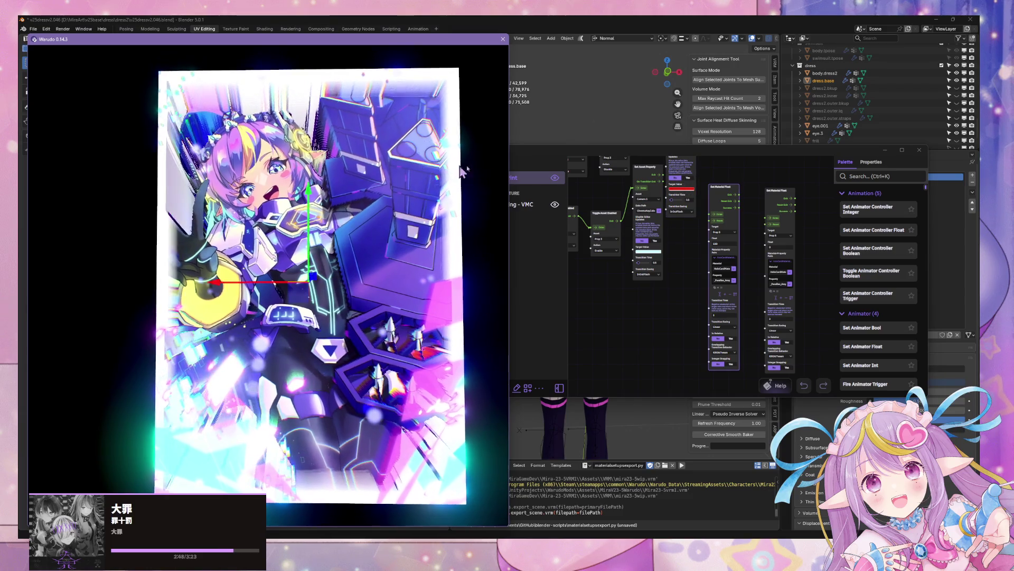
click(715, 241)
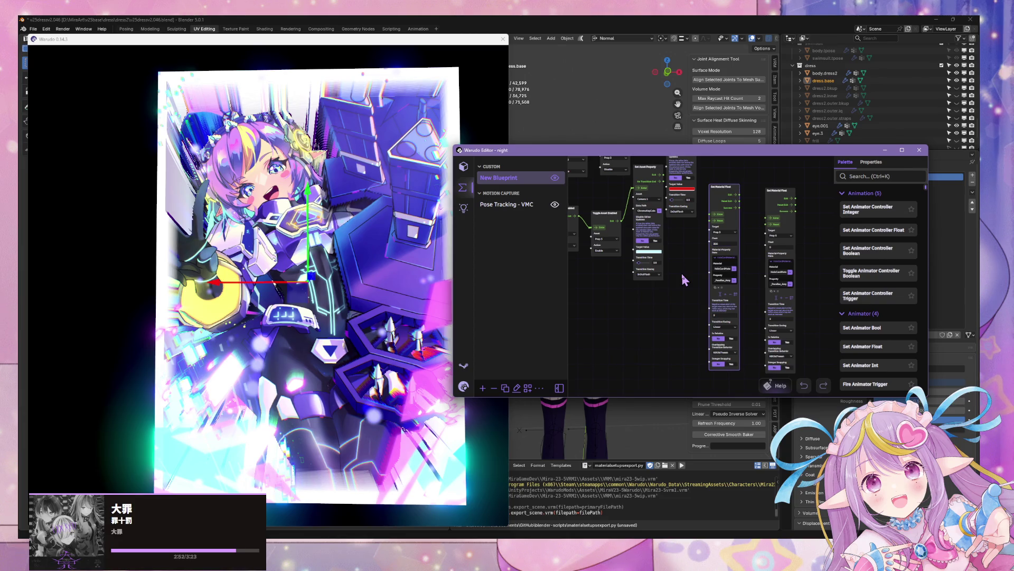
Step: Search the palette for 'multiga' and drop a Multi Gate node into the graph
click(852, 179)
text(multiga)
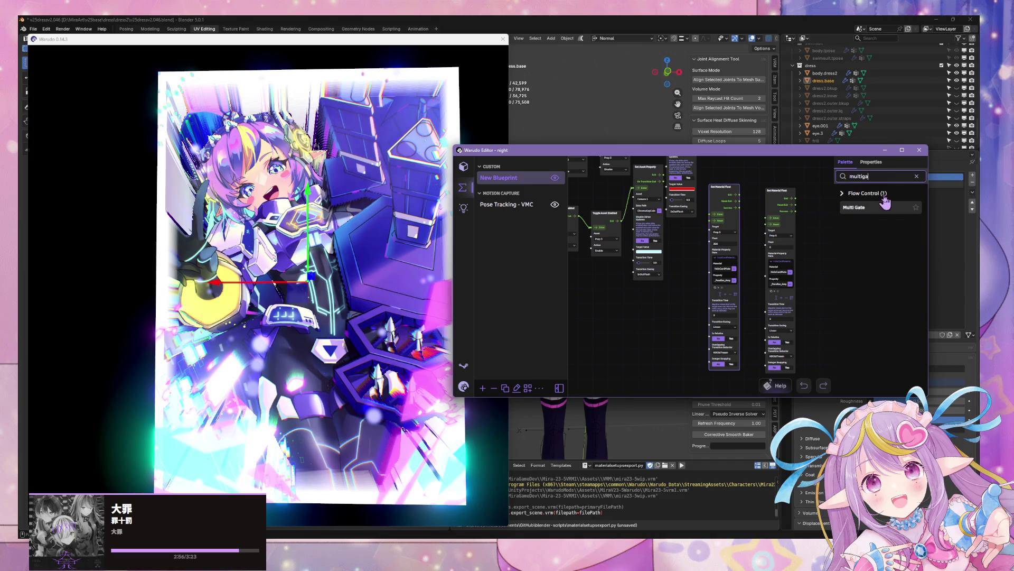
drag(774, 243, 645, 312)
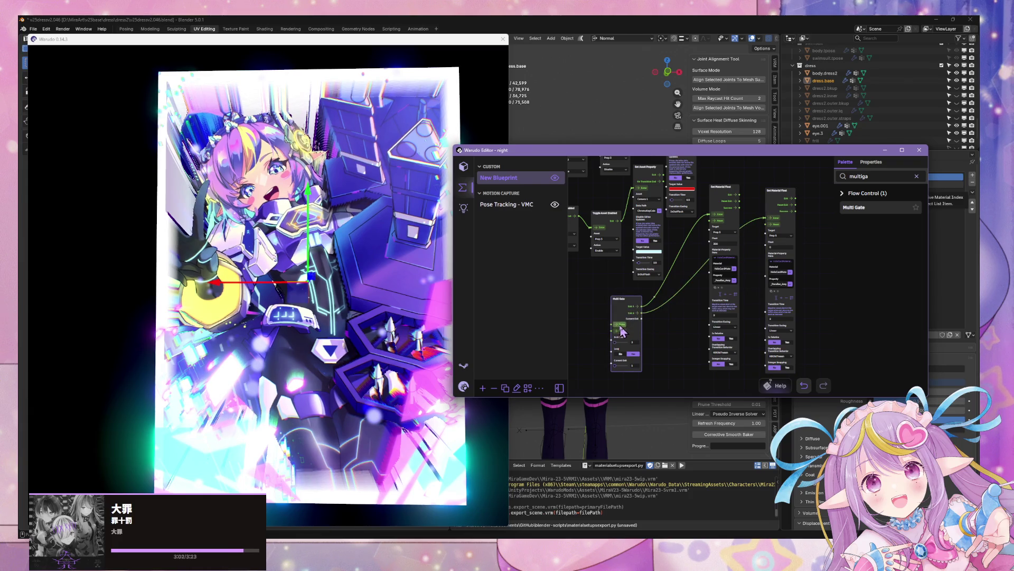
Step: Trigger the Multi Gate to its next exit, checking the card preview between triggers
click(435, 299)
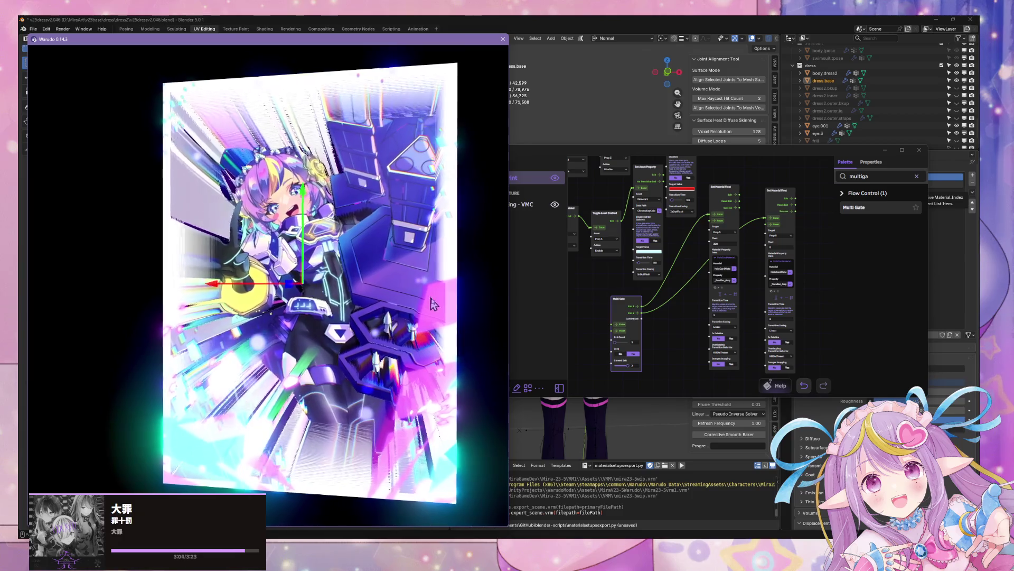
click(622, 333)
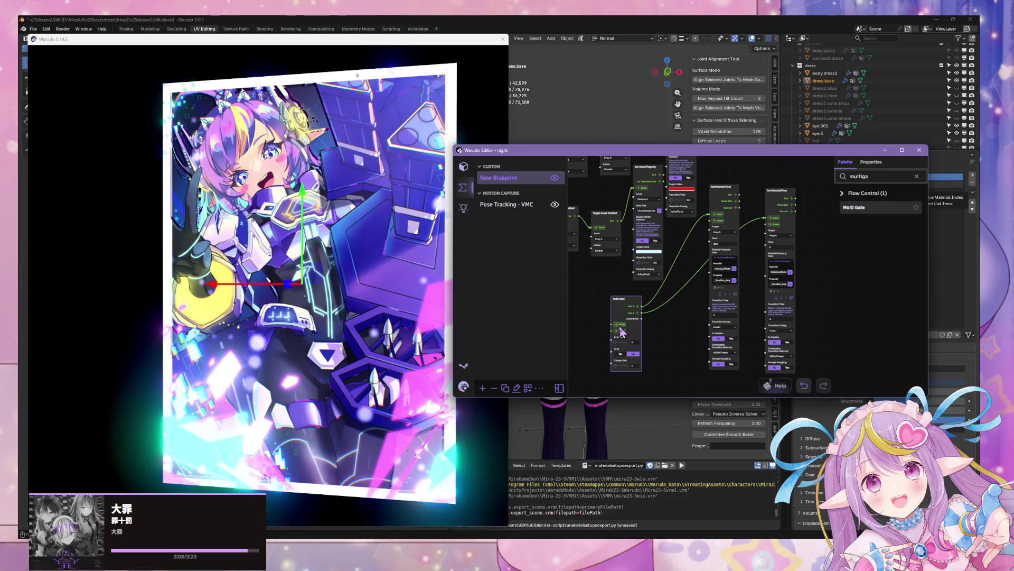
click(399, 285)
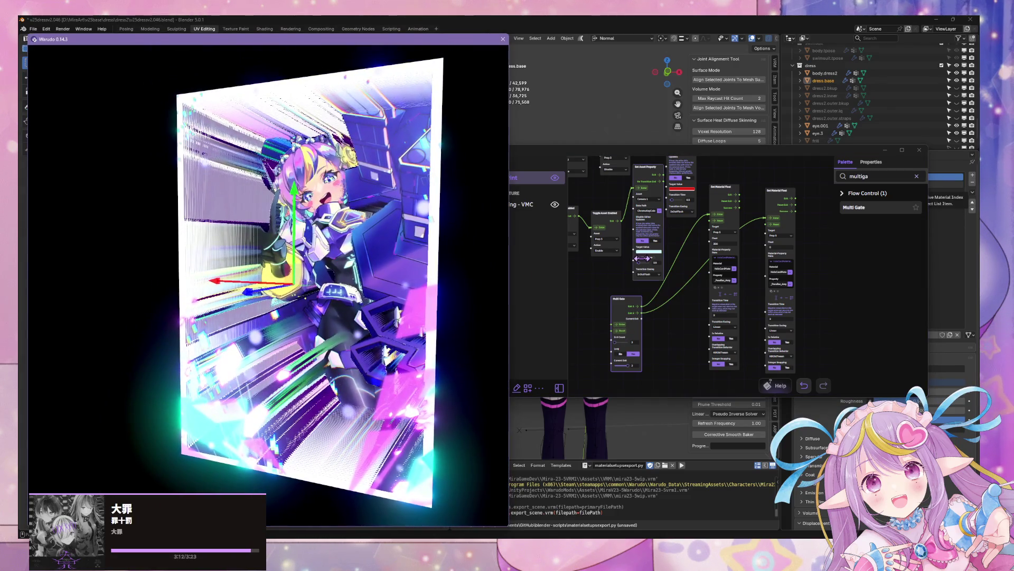
click(720, 243)
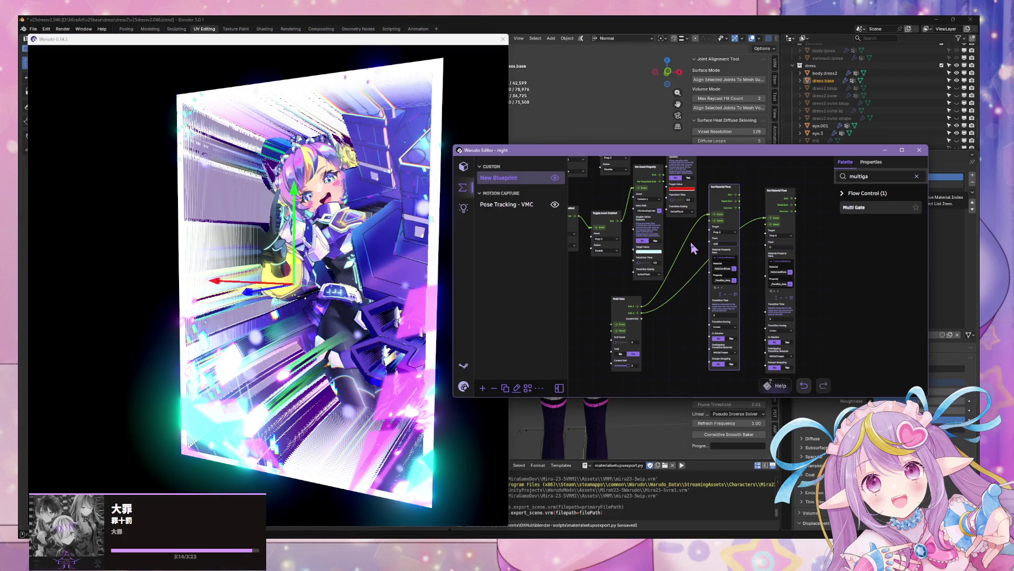
click(628, 317)
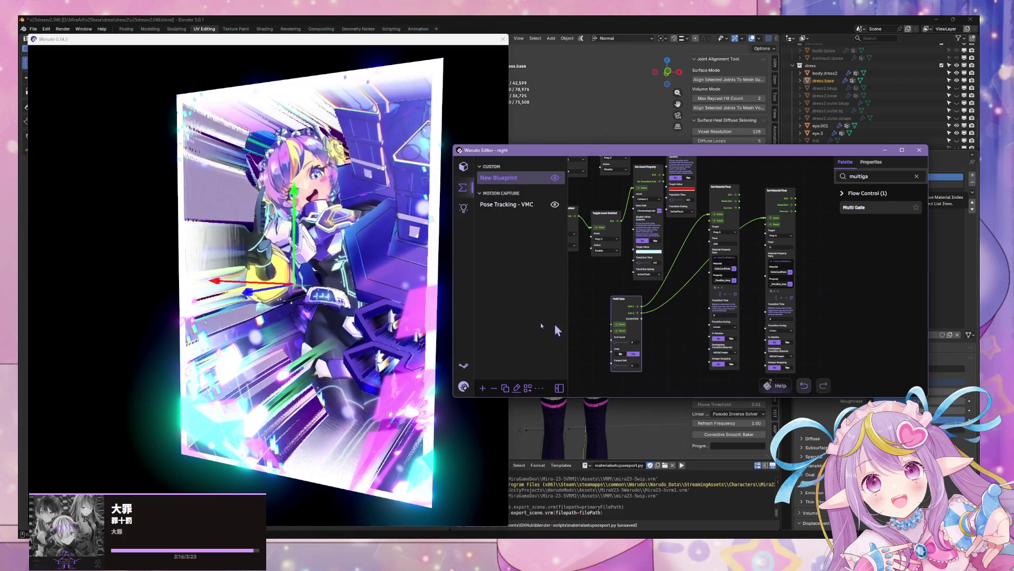
key(alt+Tab)
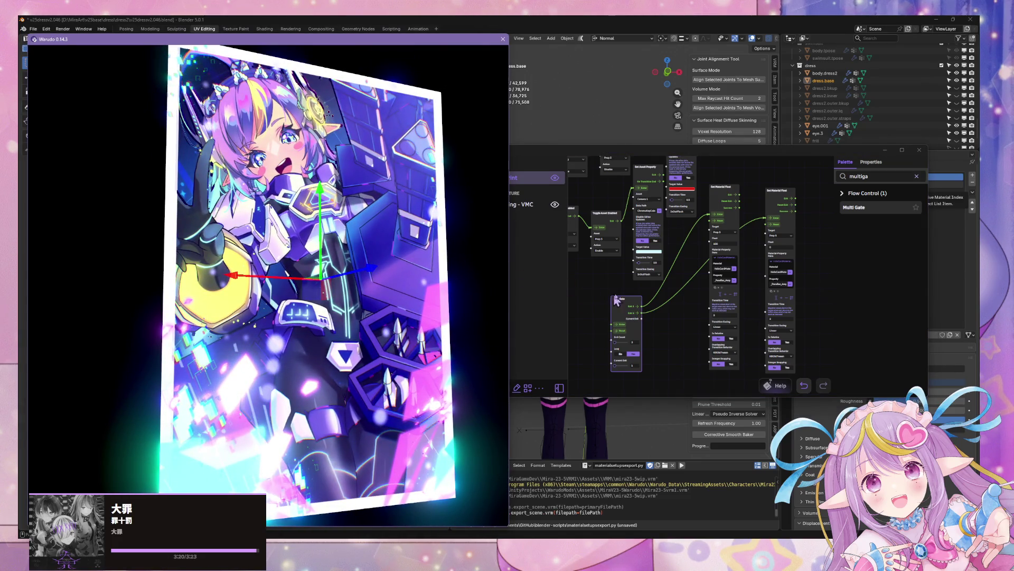
click(622, 331)
Step: Cycle the Multi Gate between exits 1 and 2, comparing the card's parallax each time
click(322, 246)
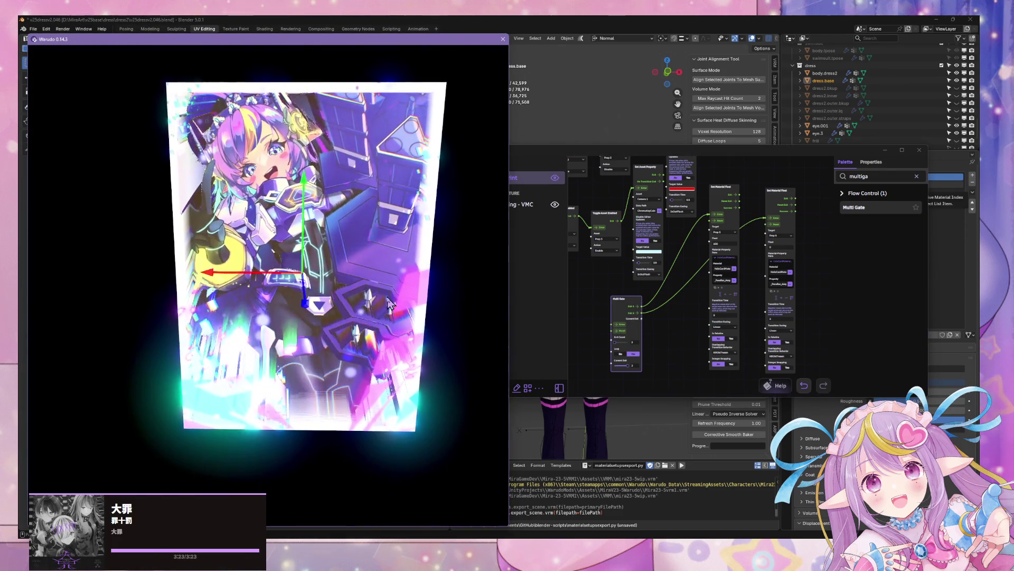
click(621, 330)
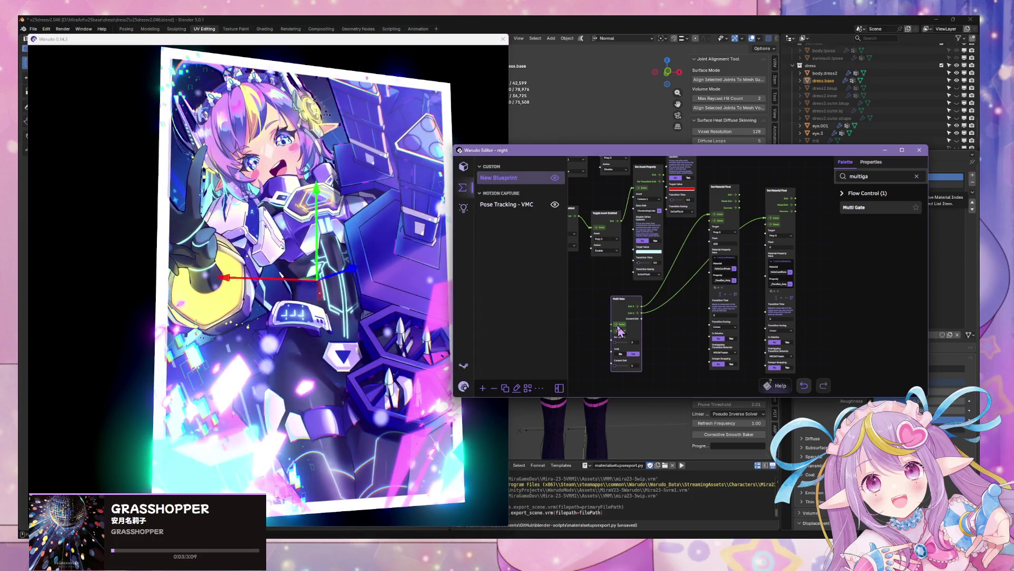
click(621, 330)
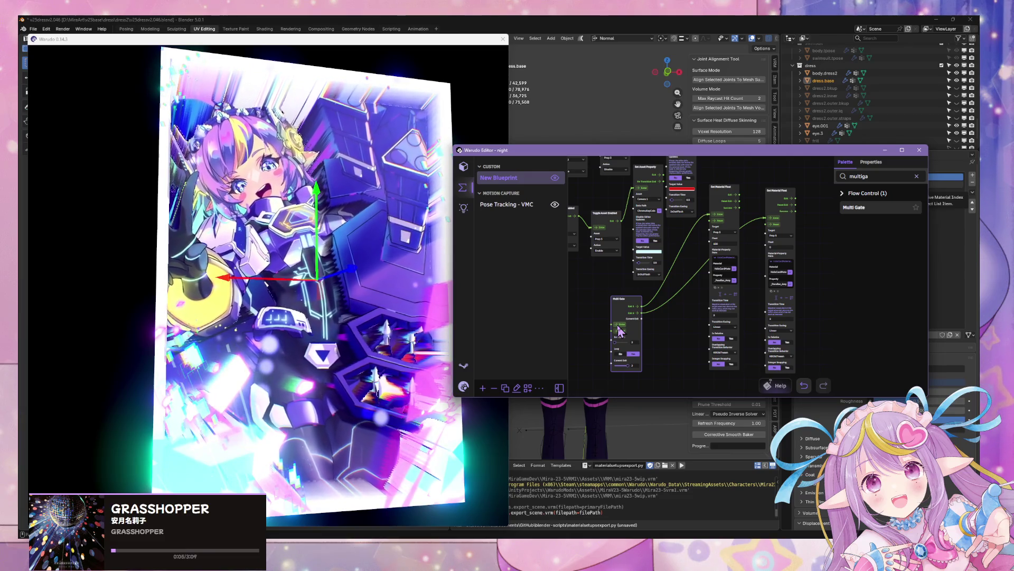
click(330, 305)
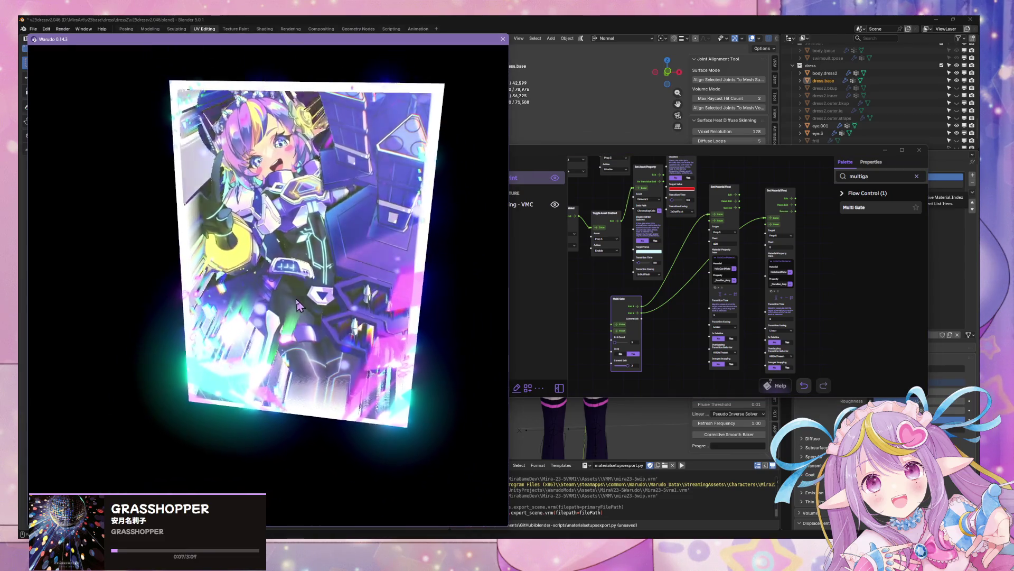
click(622, 330)
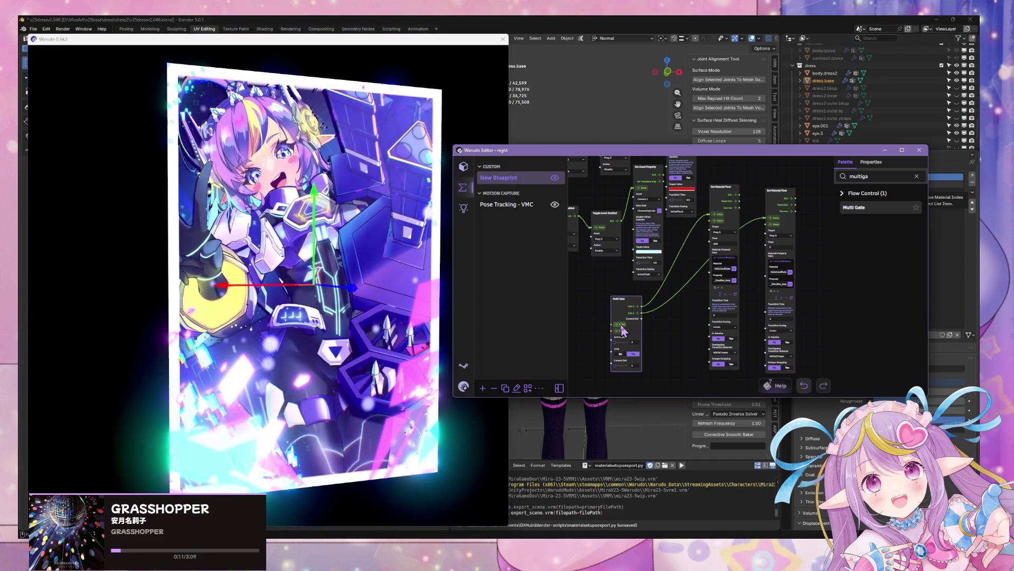
click(353, 260)
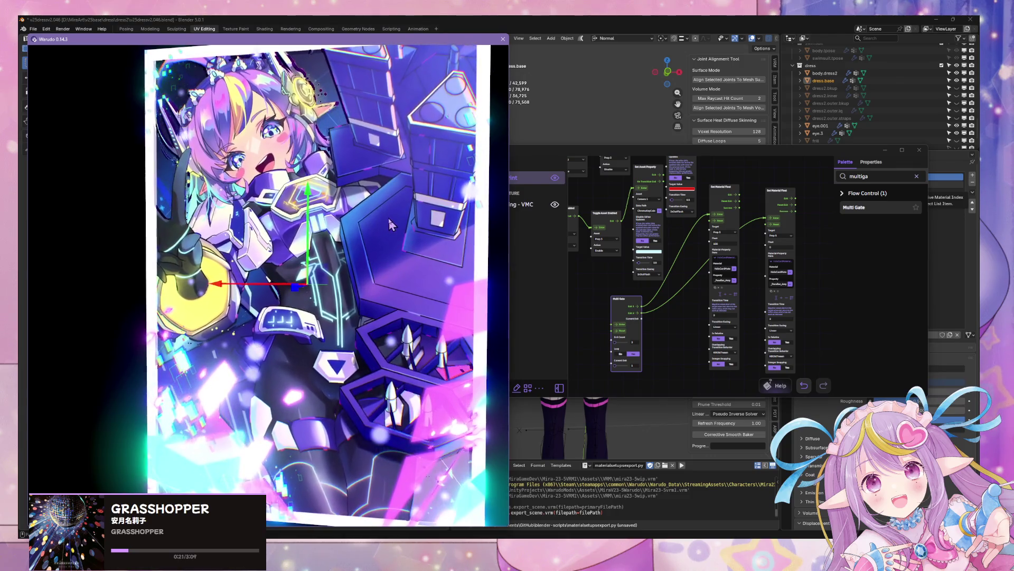
click(622, 325)
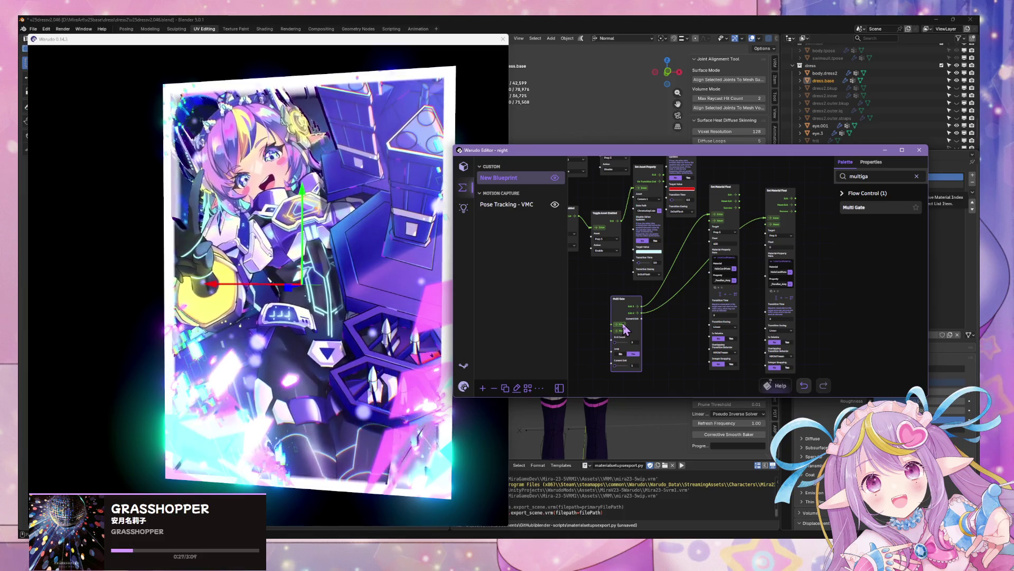
Step: Check the card preview once more, then bring Unity's HoloCard shader graph forward
click(427, 258)
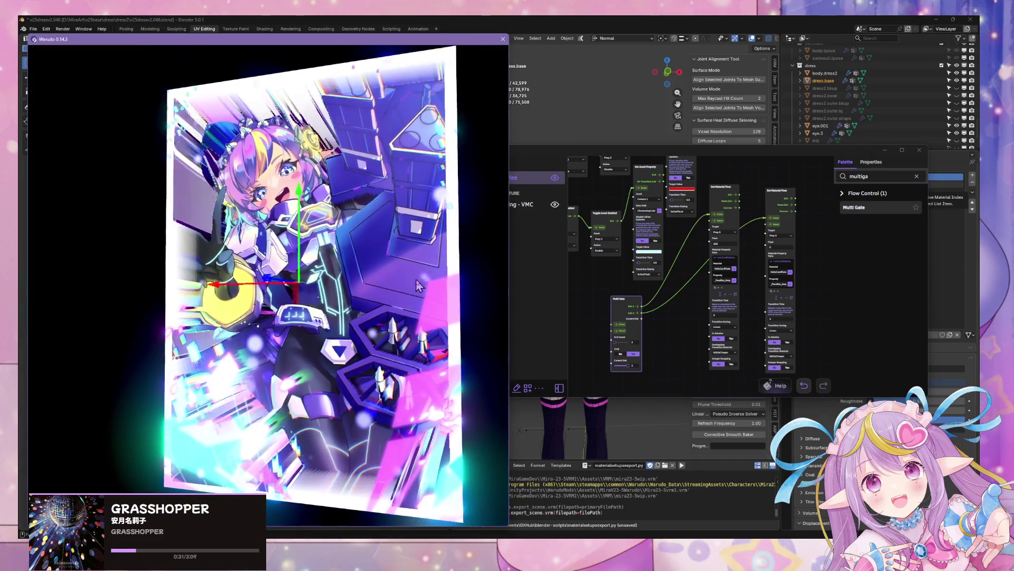
click(618, 329)
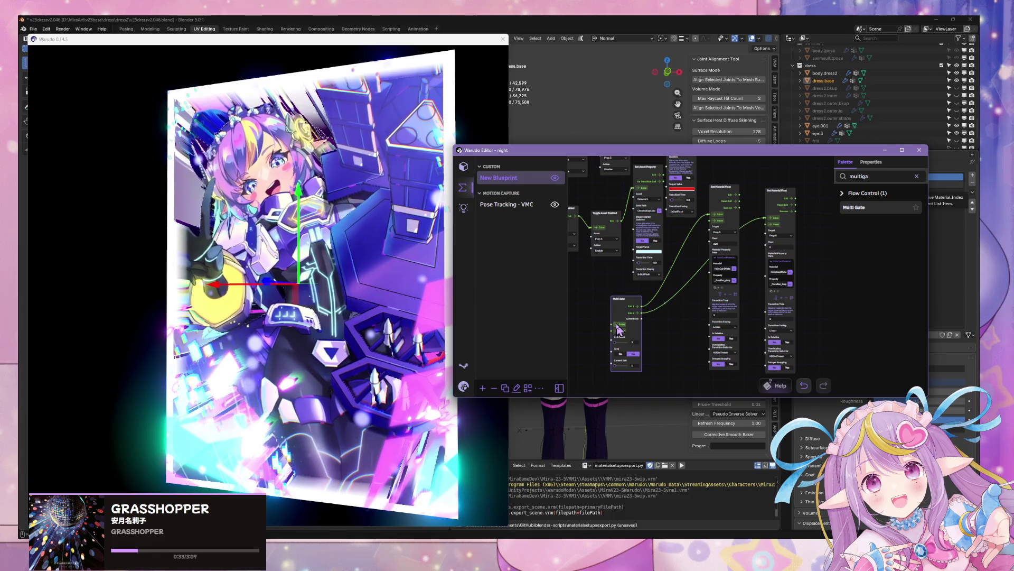
click(418, 263)
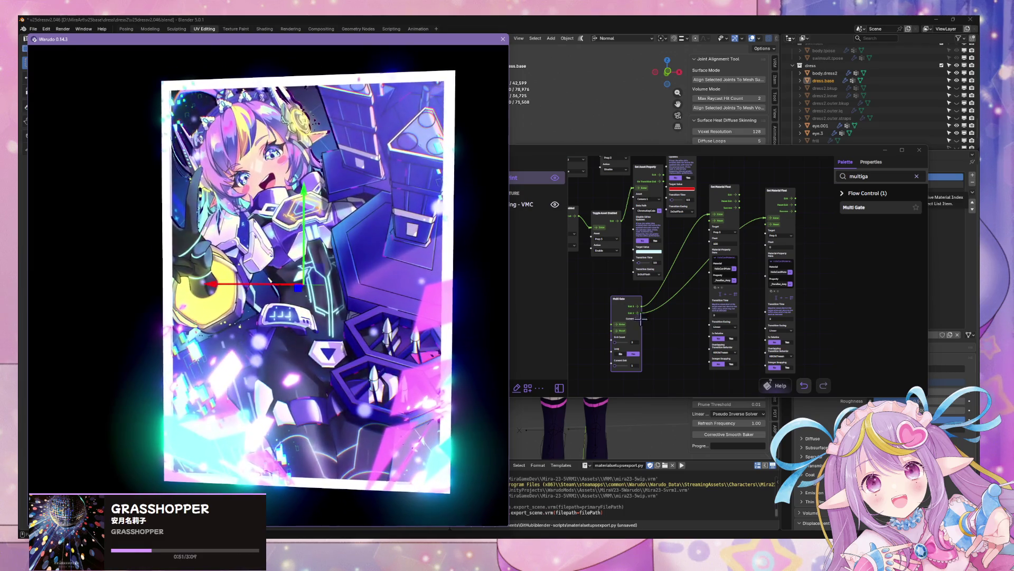
click(621, 329)
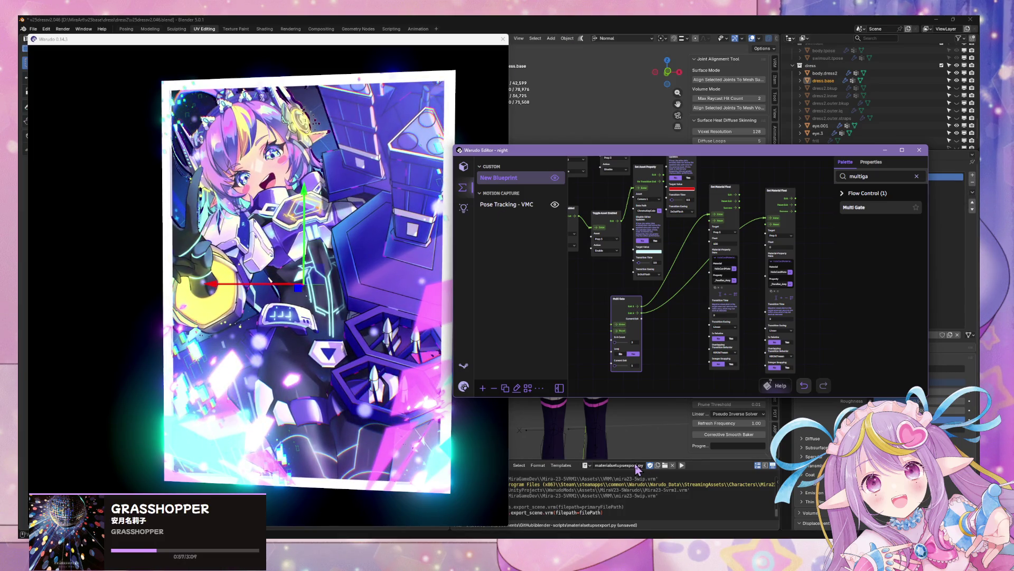
click(595, 534)
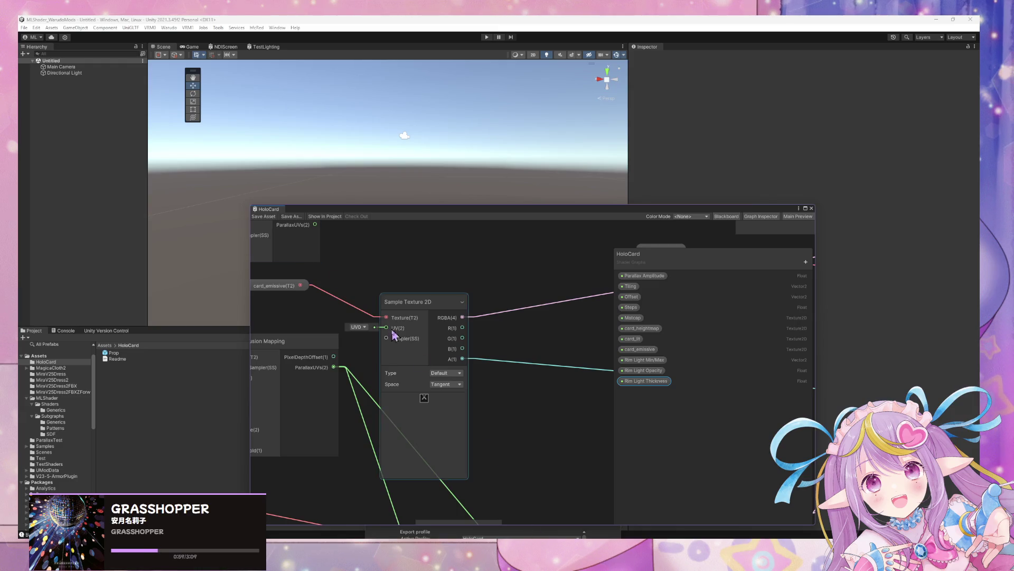
Step: Convert the Color node into a graph property named Shade Color
drag(352, 381, 494, 343)
mouse_move(348, 418)
mouse_down()
mouse_move(441, 426)
mouse_move(432, 430)
mouse_up()
mouse_move(386, 406)
mouse_down()
mouse_move(513, 454)
mouse_move(447, 381)
mouse_move(517, 426)
mouse_move(390, 322)
mouse_up()
drag(470, 380, 494, 384)
scroll(495, 388, up, 1)
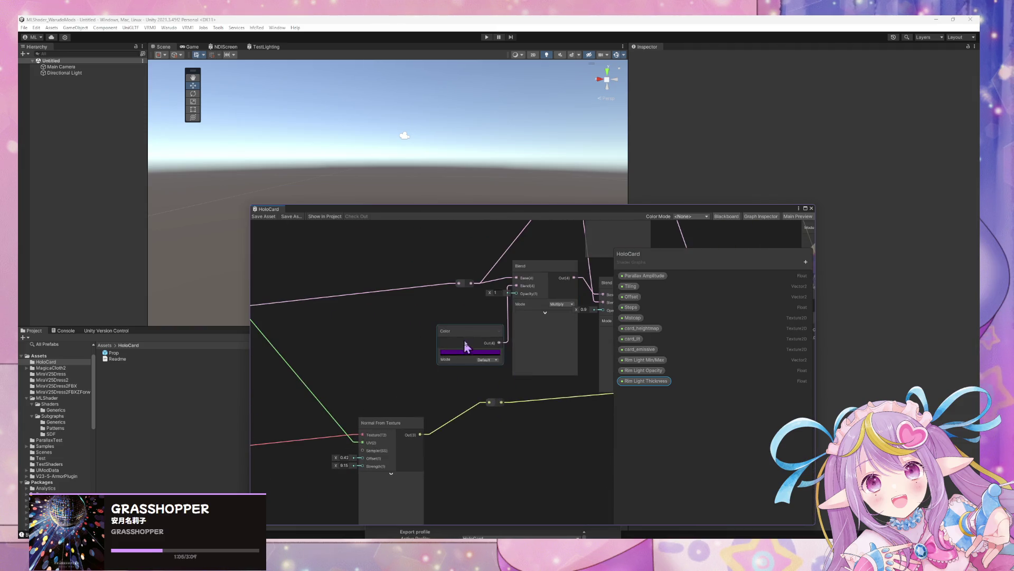
drag(473, 339, 424, 331)
right_click(423, 327)
mouse_move(461, 412)
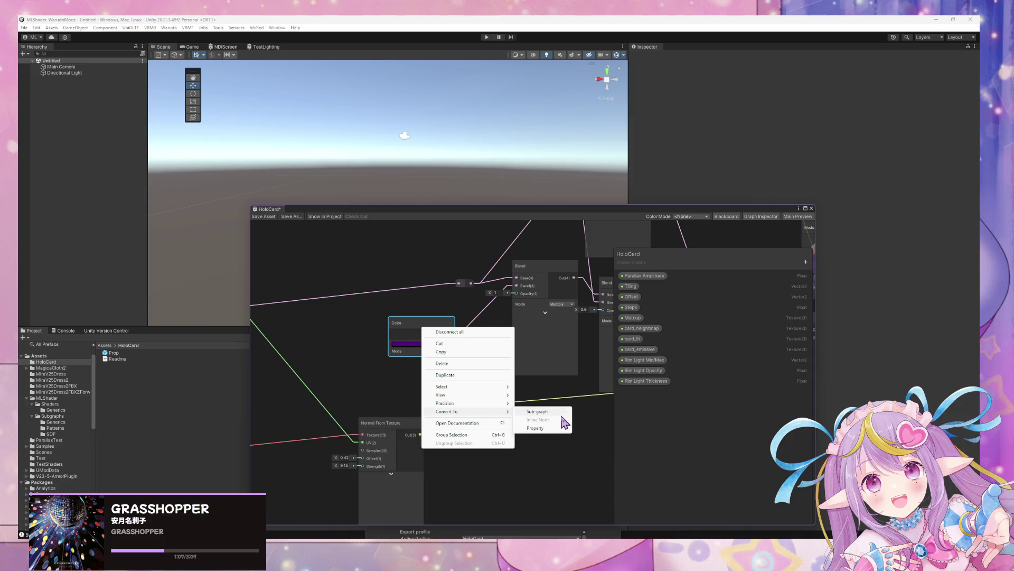
click(536, 428)
double_click(638, 394)
text(Shade Color)
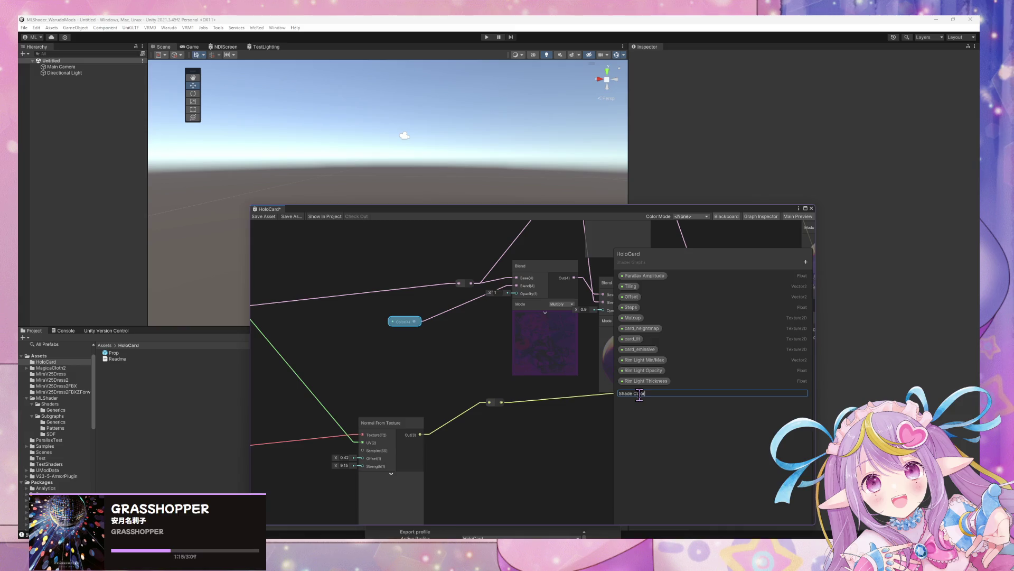
key(Return)
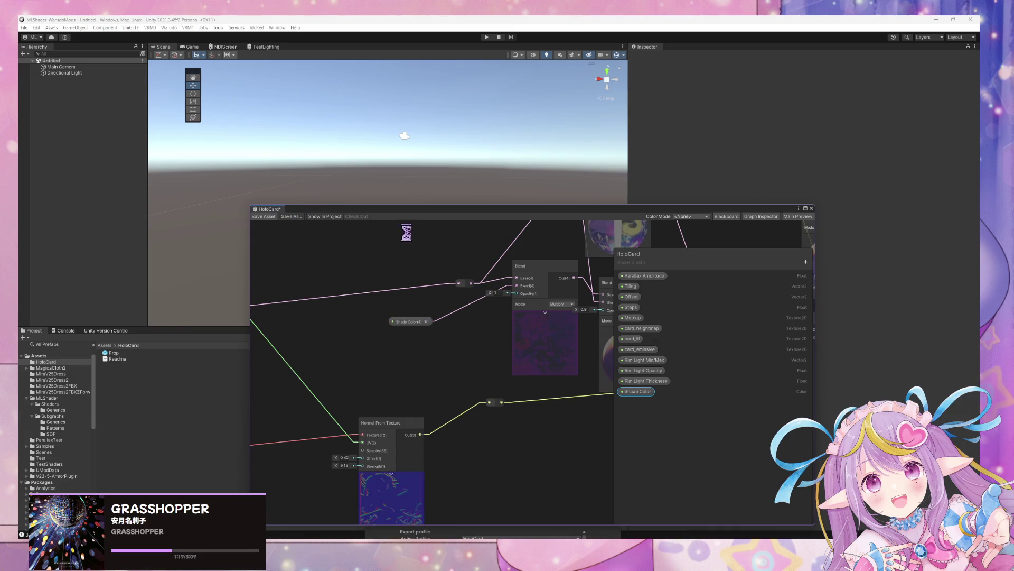
Step: Drag the Prop prefab from the Project panel into the scene Hierarchy
mouse_move(489, 262)
mouse_down()
mouse_move(453, 275)
mouse_move(416, 329)
mouse_move(445, 353)
mouse_up()
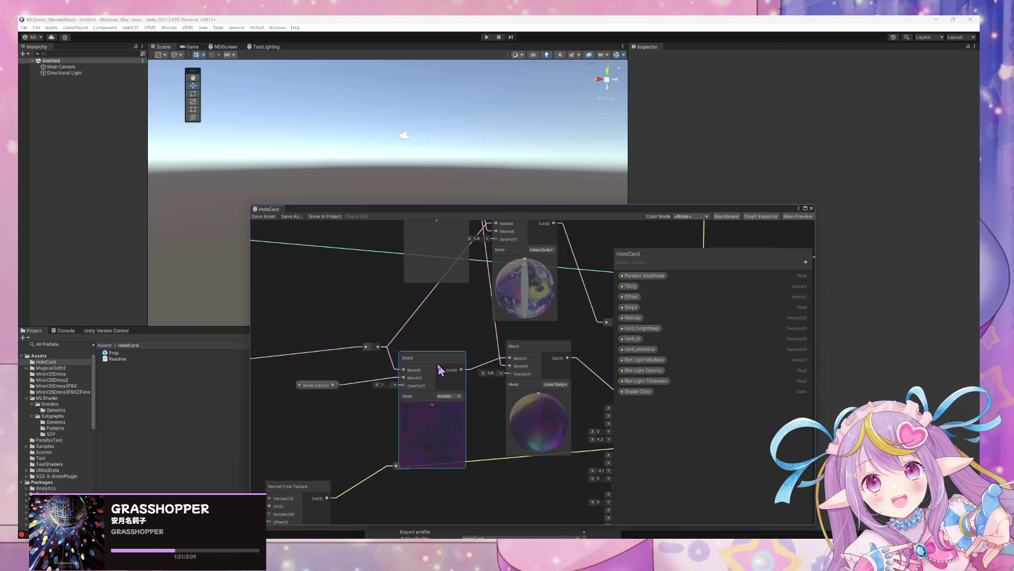
mouse_move(453, 209)
mouse_down()
mouse_move(483, 225)
mouse_move(579, 321)
mouse_up()
click(162, 353)
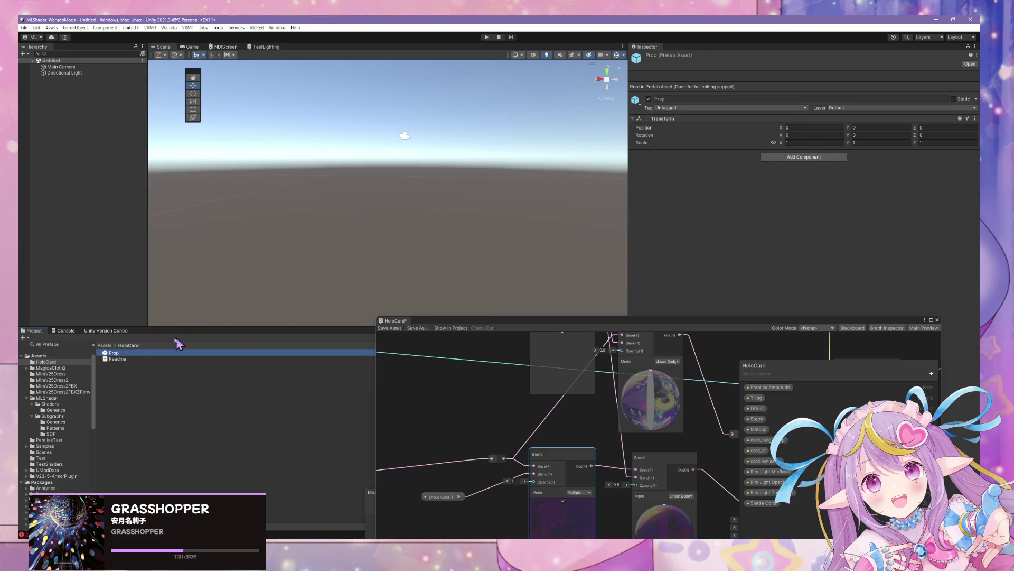
mouse_move(136, 358)
mouse_down()
mouse_move(90, 169)
mouse_move(89, 185)
mouse_up()
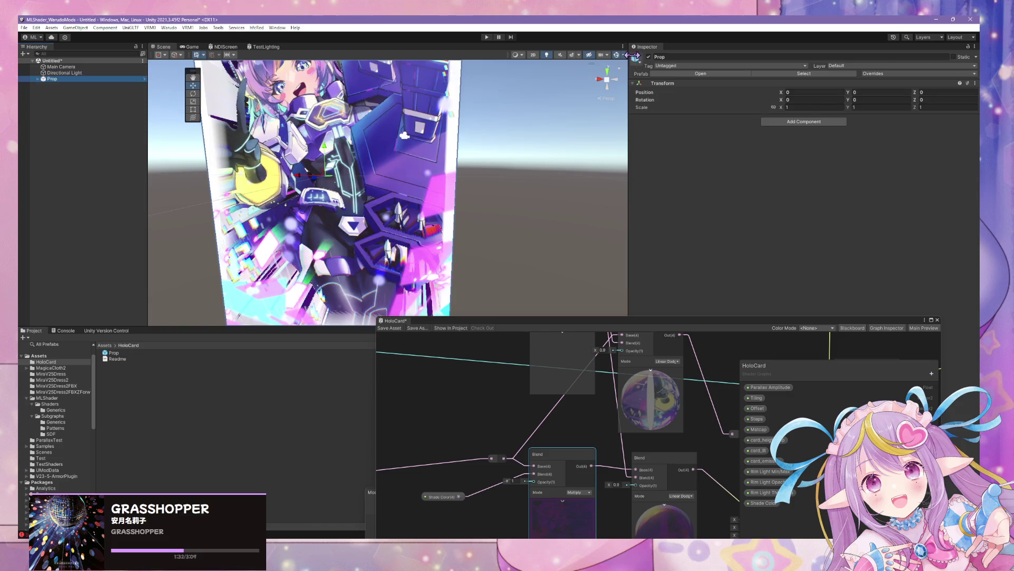
Step: Open the Prop prefab, select Card, and set its material's Shade Color to white
click(687, 76)
click(377, 188)
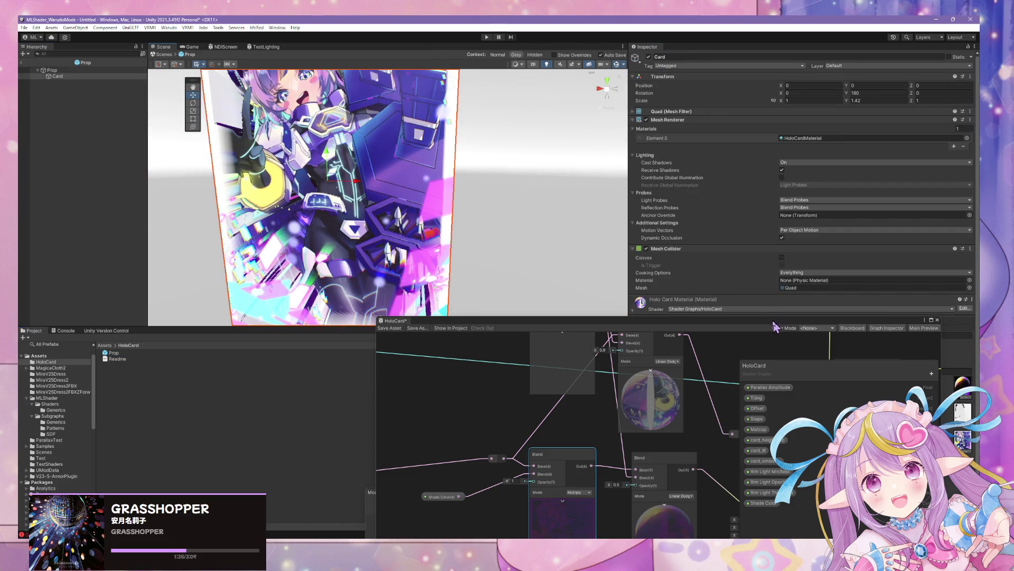
drag(772, 327, 487, 354)
click(822, 516)
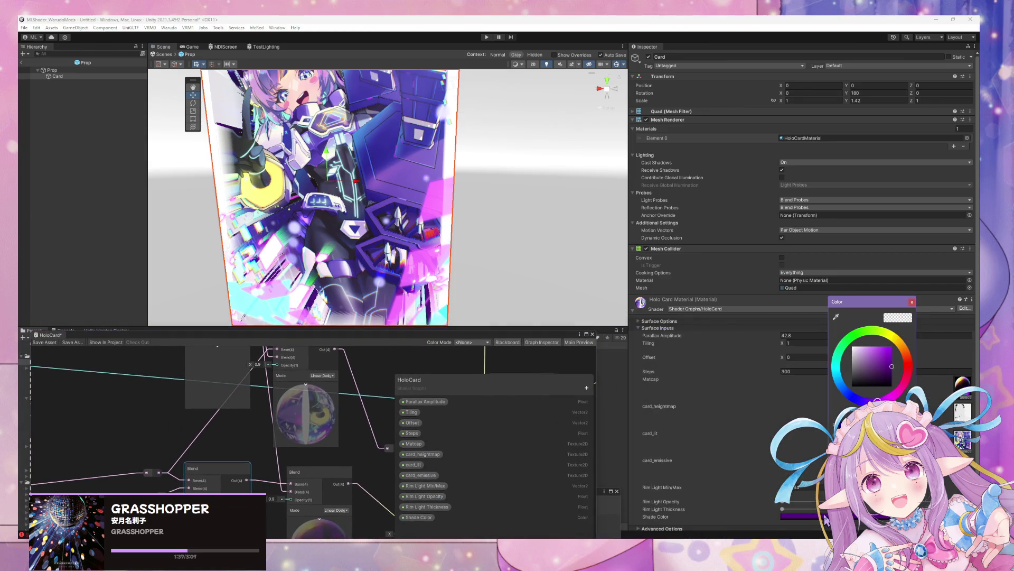
mouse_move(883, 364)
mouse_down()
mouse_move(803, 313)
mouse_move(856, 343)
mouse_move(867, 338)
mouse_move(906, 378)
mouse_move(803, 285)
mouse_up()
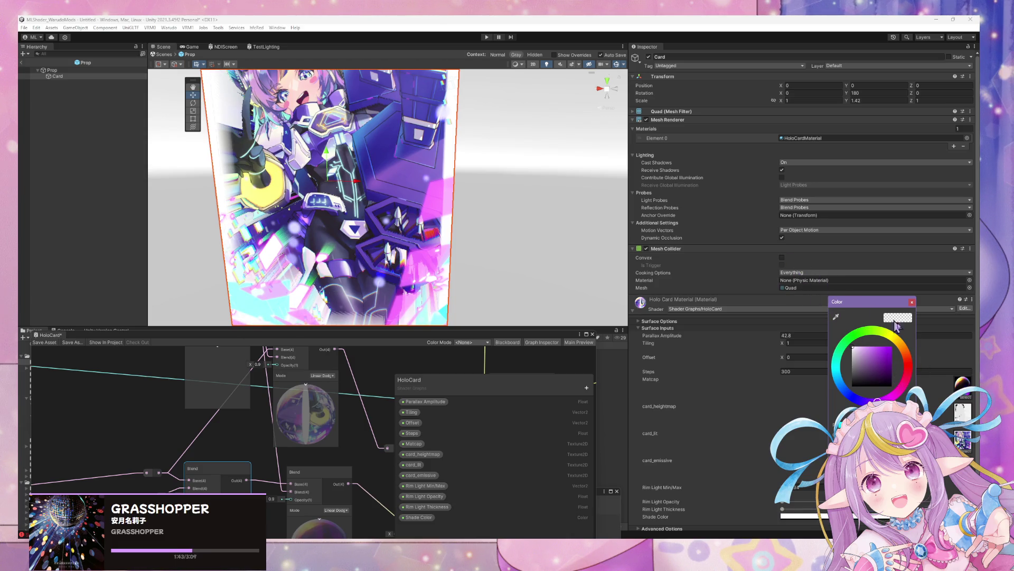
click(542, 177)
mouse_move(542, 177)
mouse_down()
mouse_move(557, 177)
mouse_move(540, 125)
mouse_move(509, 81)
mouse_move(545, 161)
mouse_move(566, 144)
mouse_move(548, 160)
mouse_up()
scroll(566, 145, up, 3)
scroll(564, 142, down, 2)
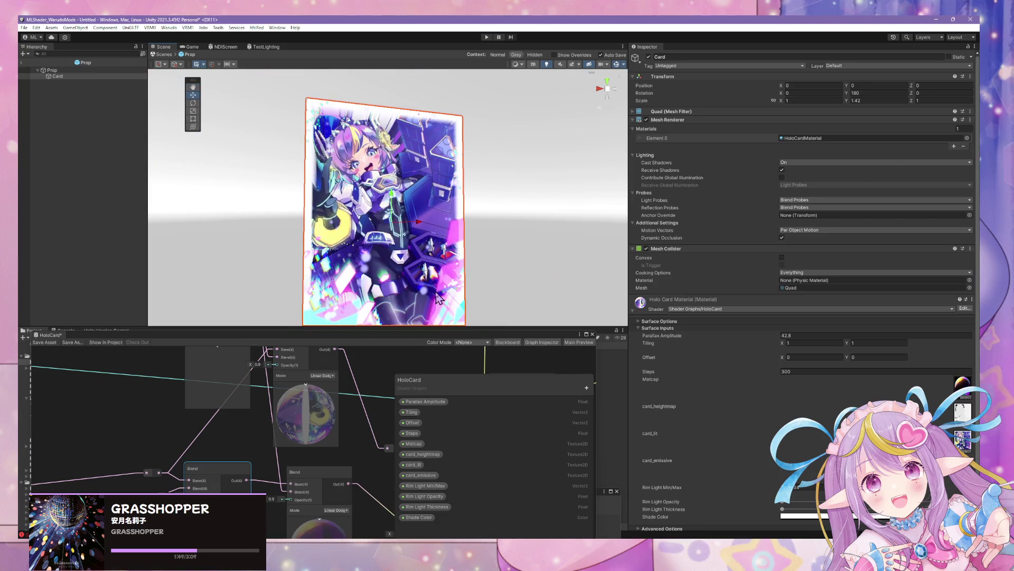
drag(403, 337, 691, 338)
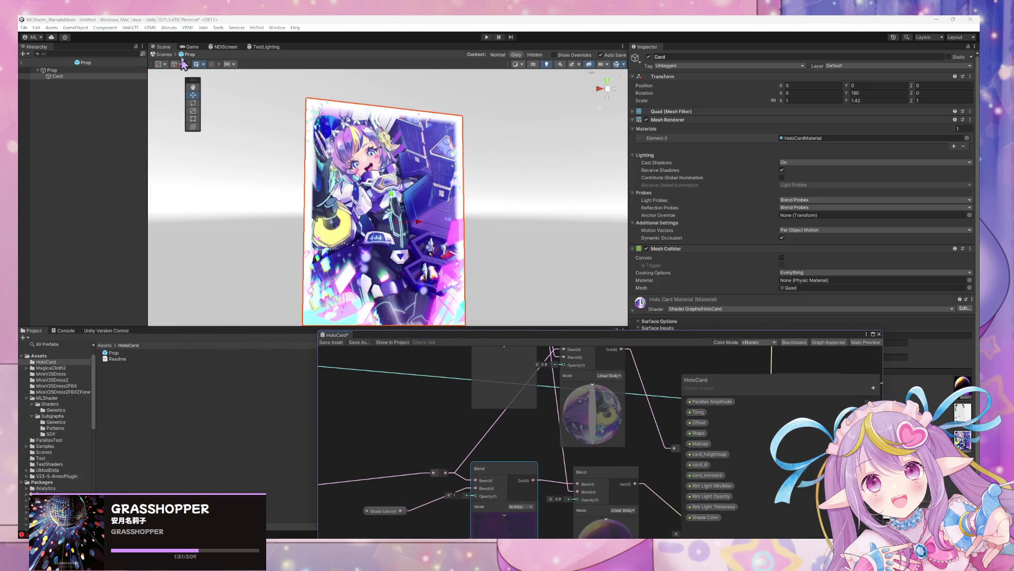
Step: Exit prefab mode and run Build Mod from the Warudo menu
click(163, 55)
click(169, 27)
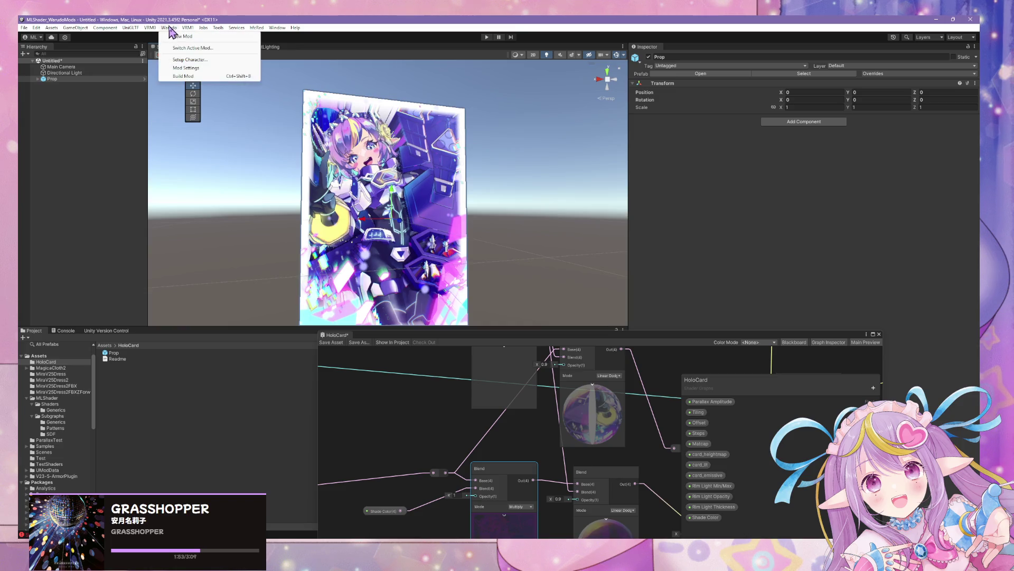
click(182, 77)
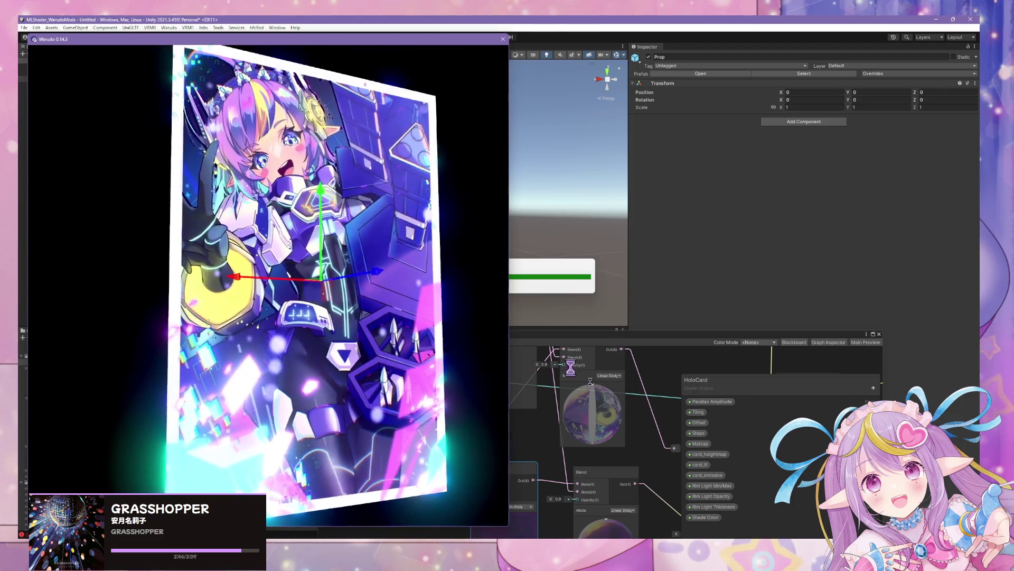
Step: Trigger the Multi Gate to exit 1, exit 2, and back, viewing the card between triggers
key(alt+Tab)
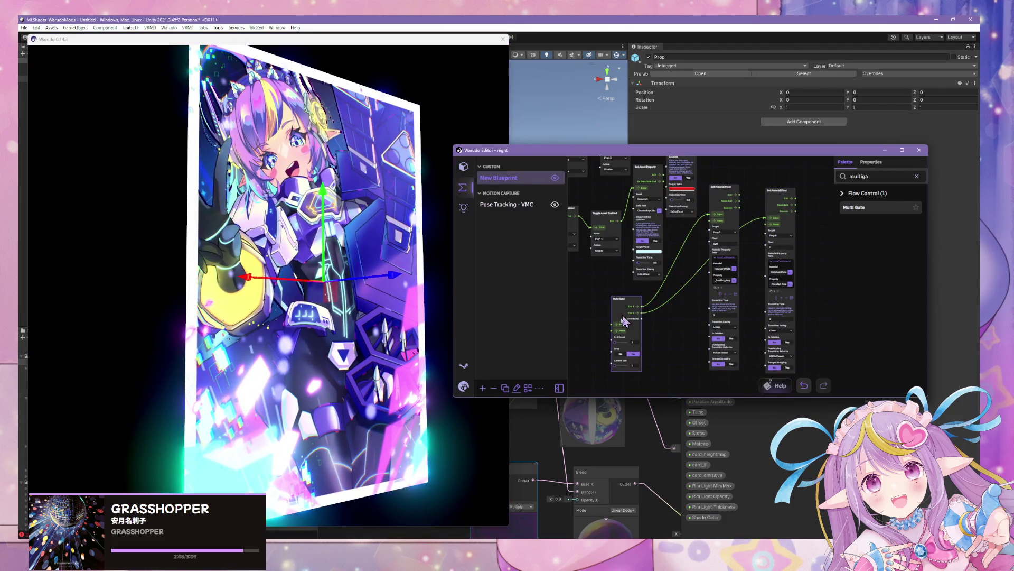
click(317, 251)
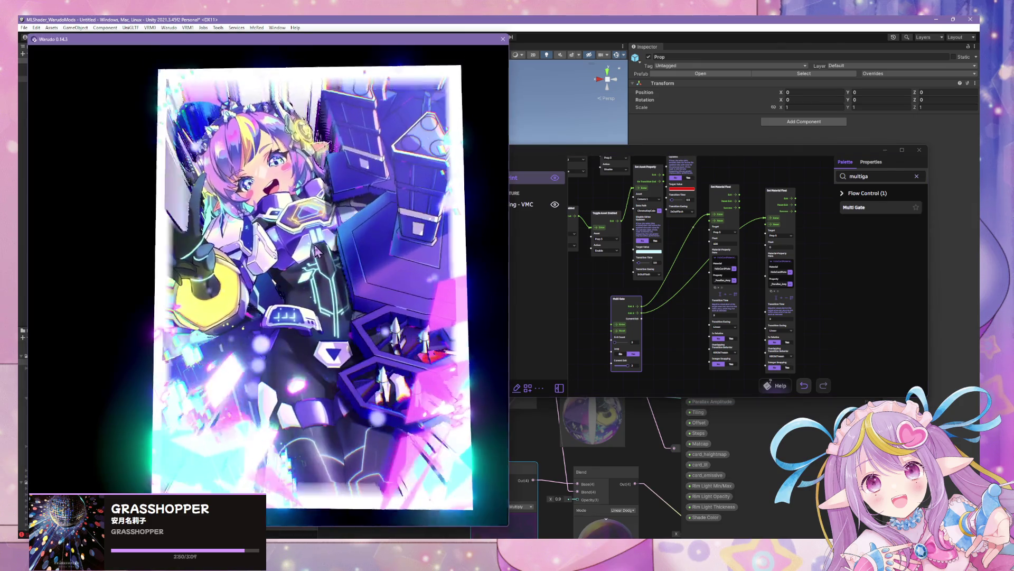
click(620, 327)
click(620, 328)
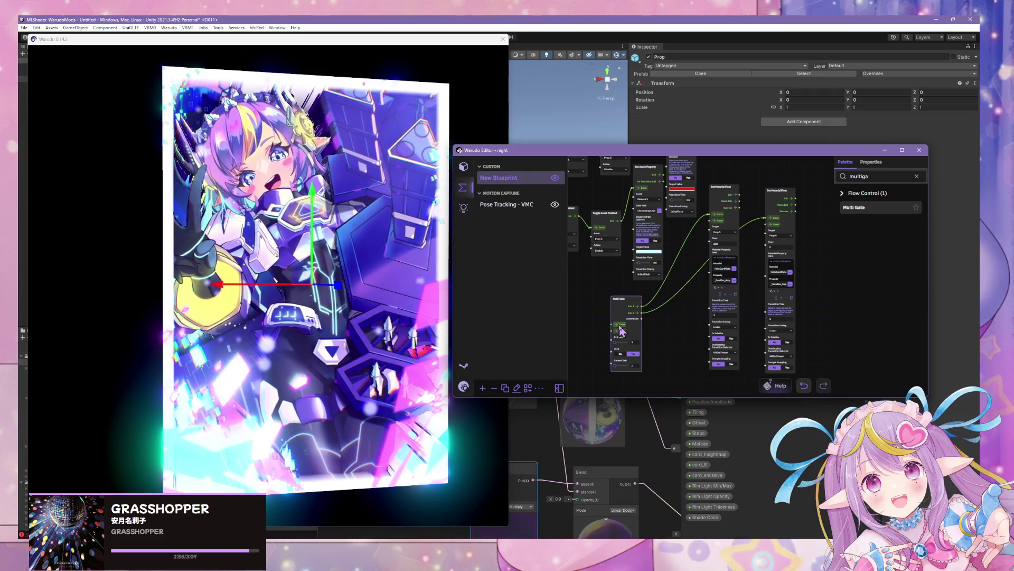
click(620, 328)
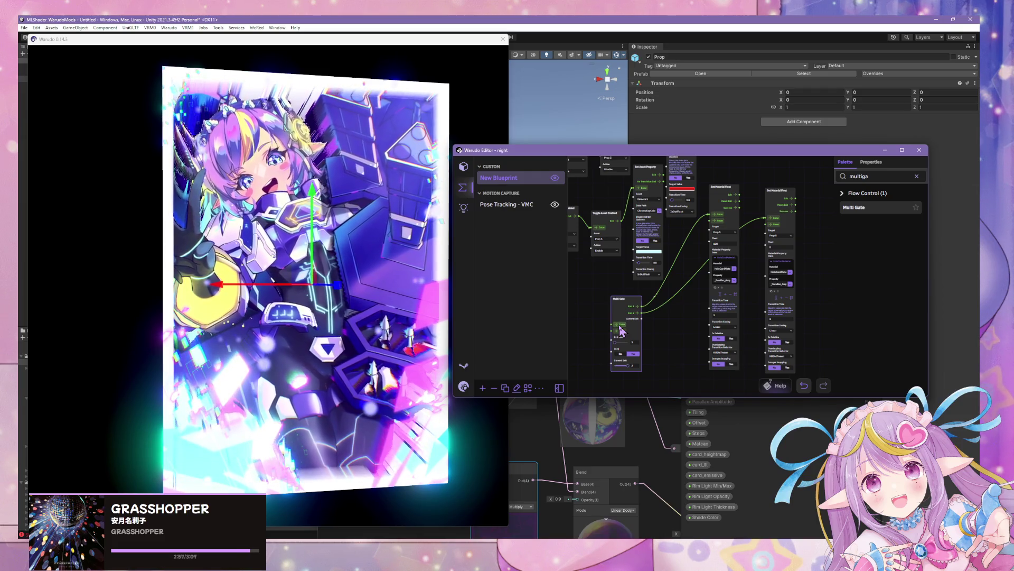
click(436, 277)
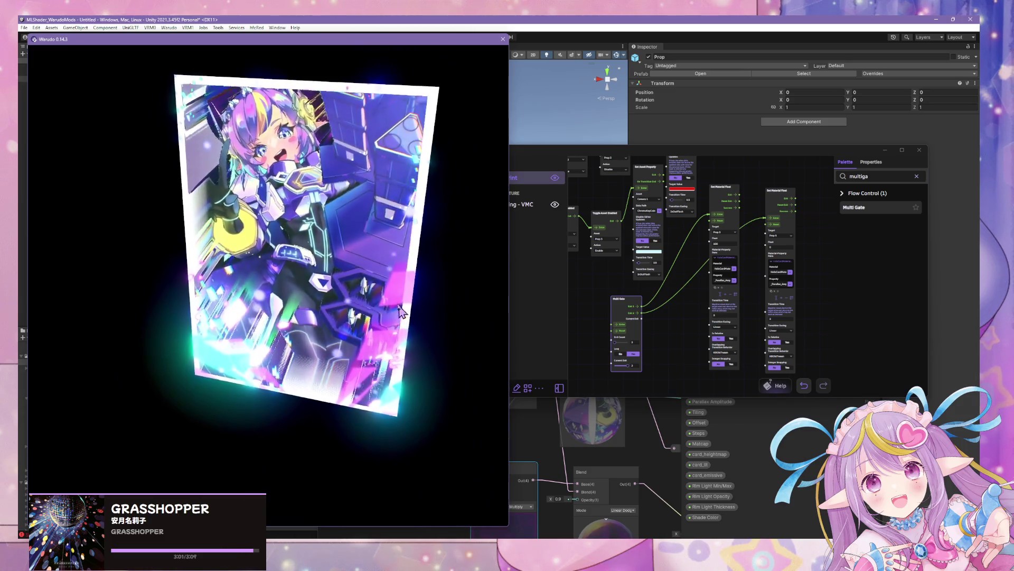
click(622, 328)
click(622, 329)
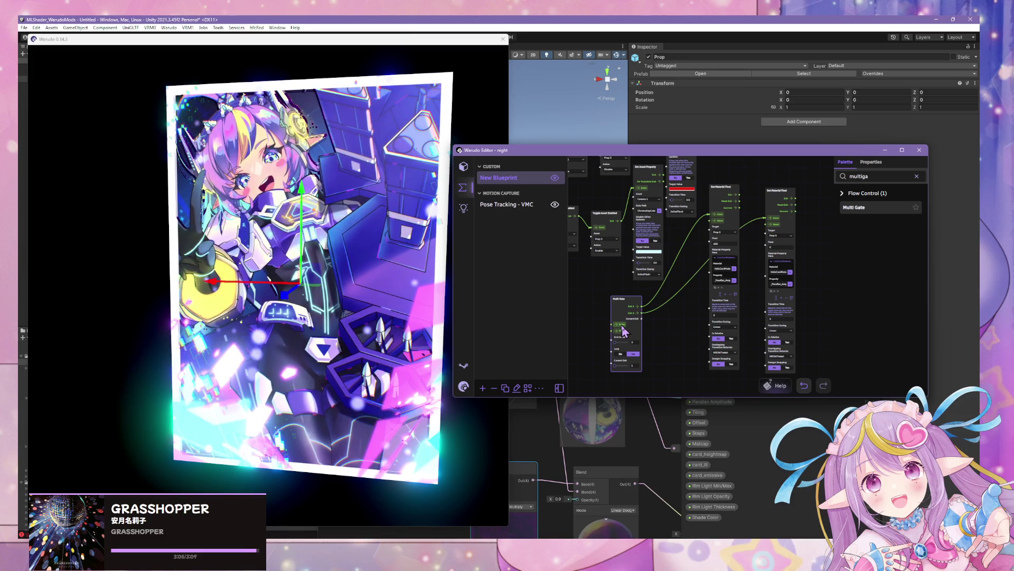
Step: Advance the gate to its second exit and back to the first, watching the card's parallax
click(384, 247)
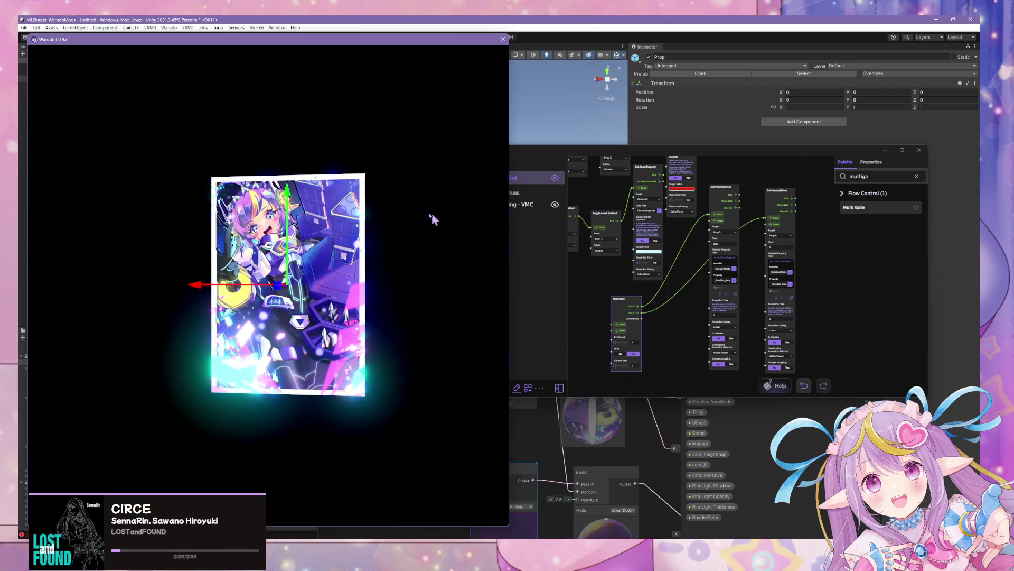
click(622, 330)
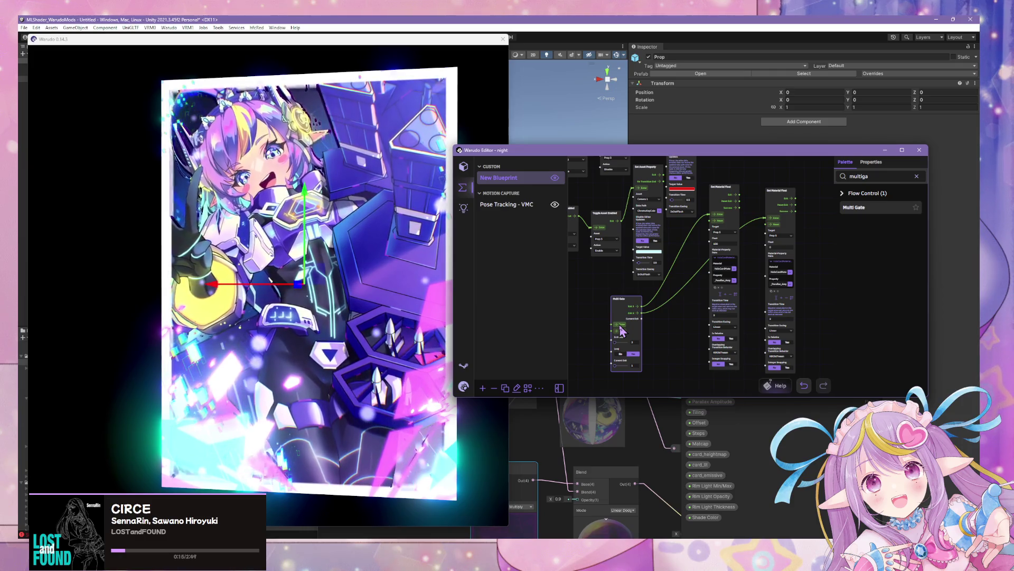
click(397, 257)
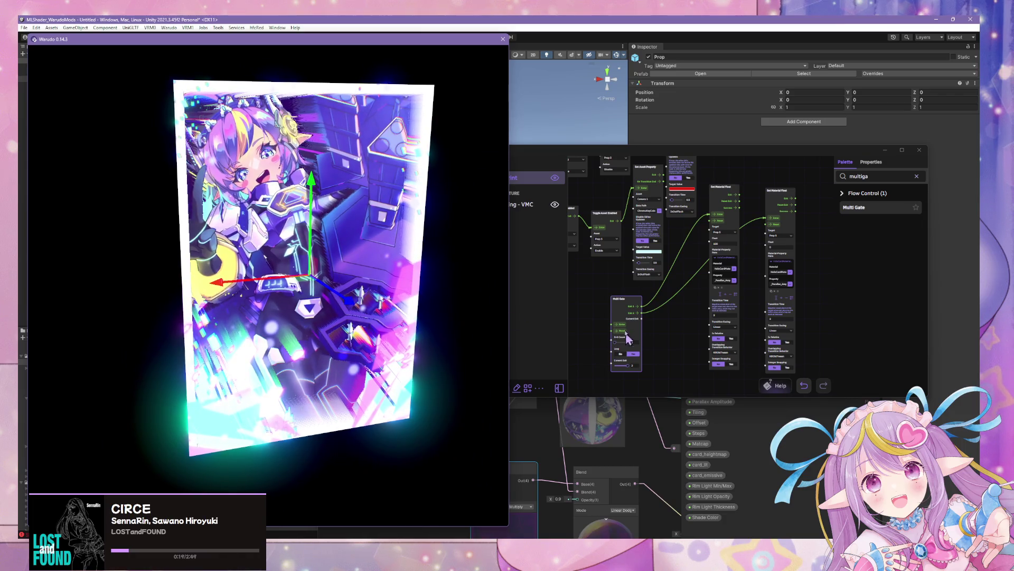
click(623, 328)
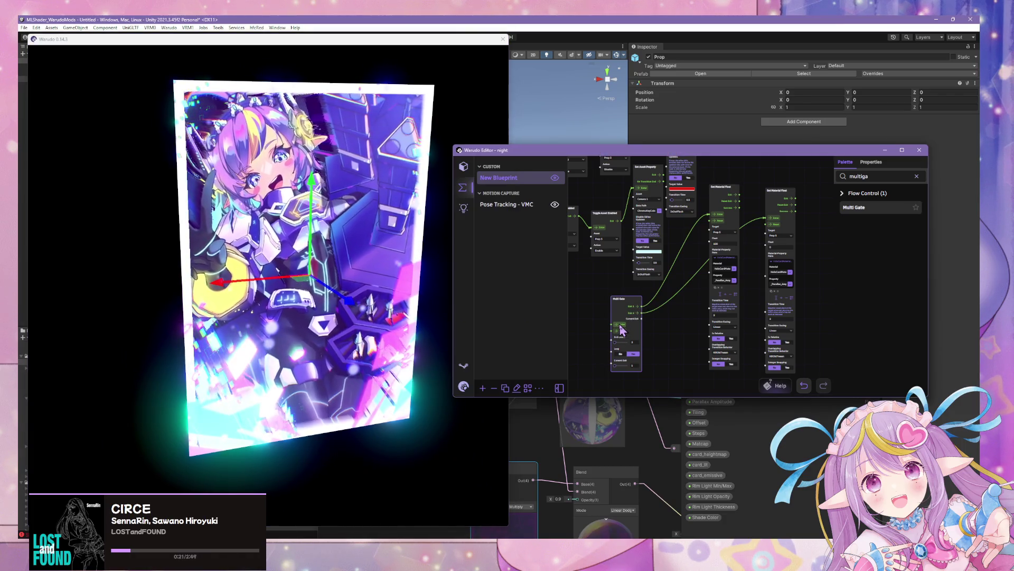
click(622, 329)
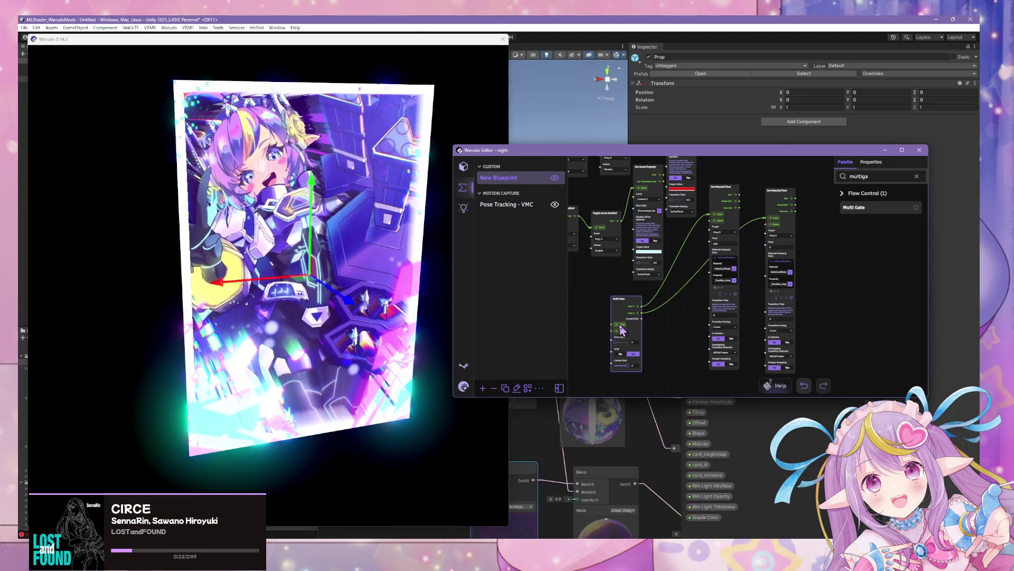
click(622, 329)
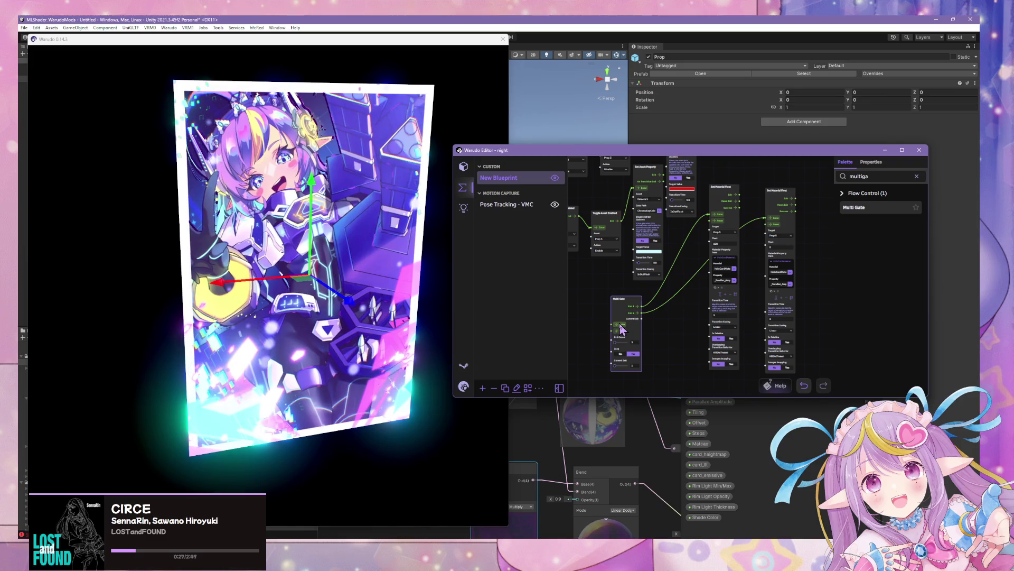
click(363, 232)
scroll(375, 160, up, 5)
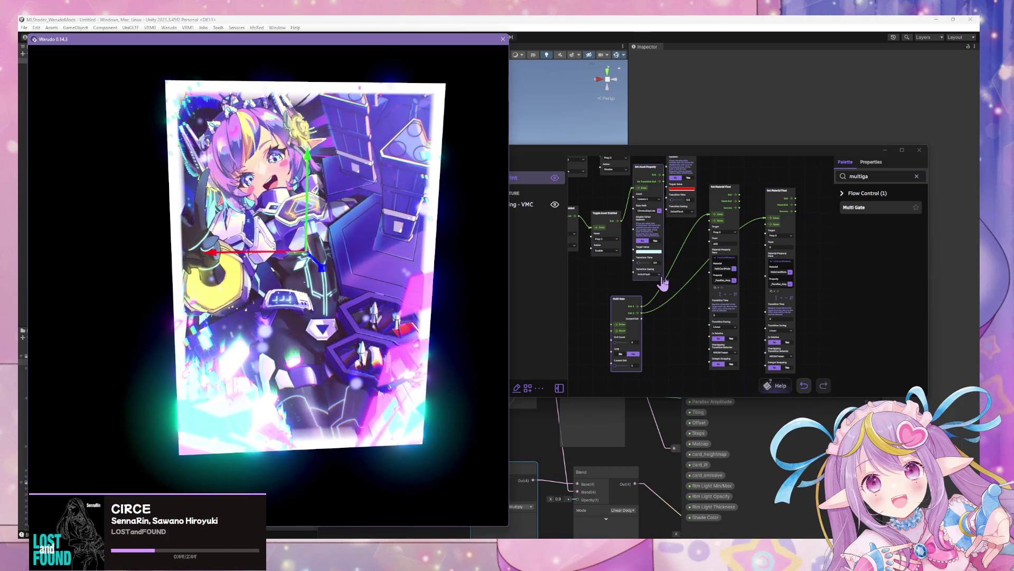
click(620, 325)
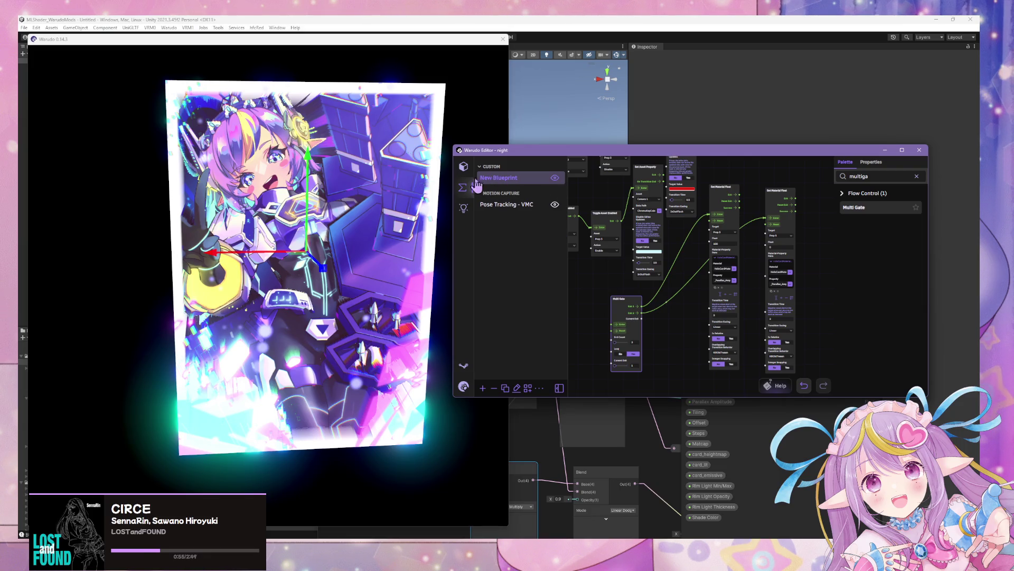
Step: Add a HoloCardMaterial _Parallax_Amplitude default of 0 to the prop, check the card, then remove it
click(463, 166)
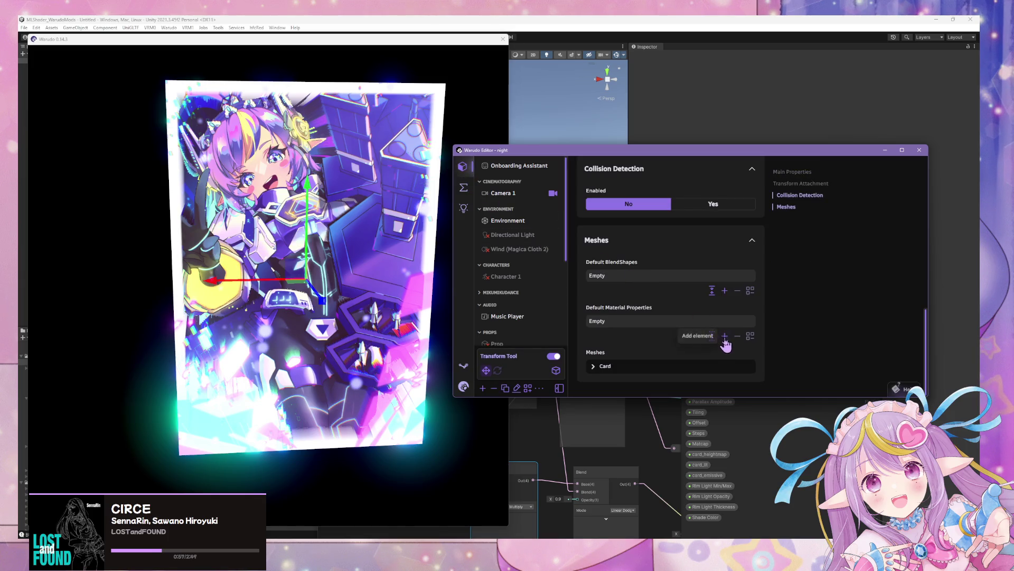
click(725, 337)
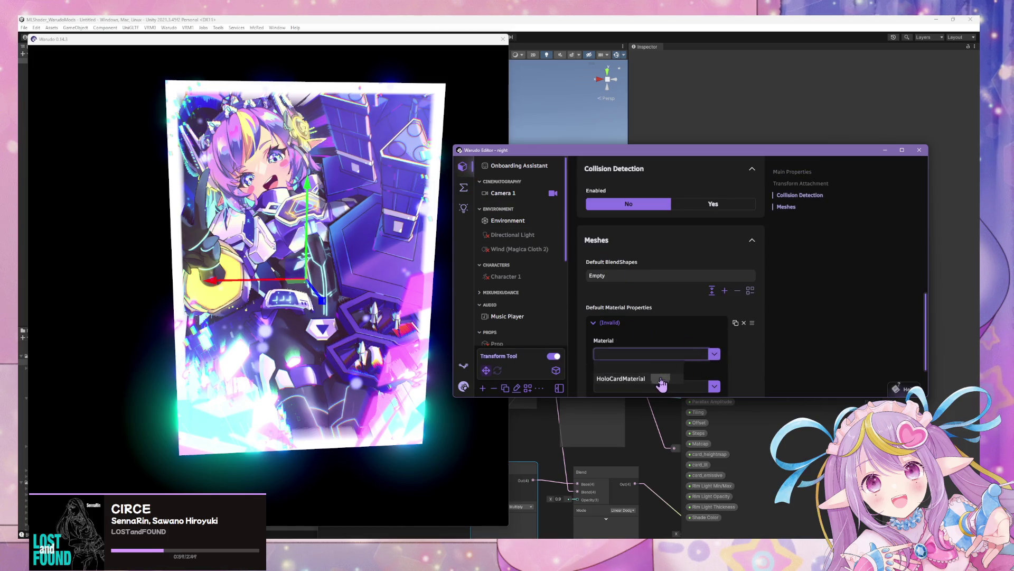
click(661, 379)
click(714, 310)
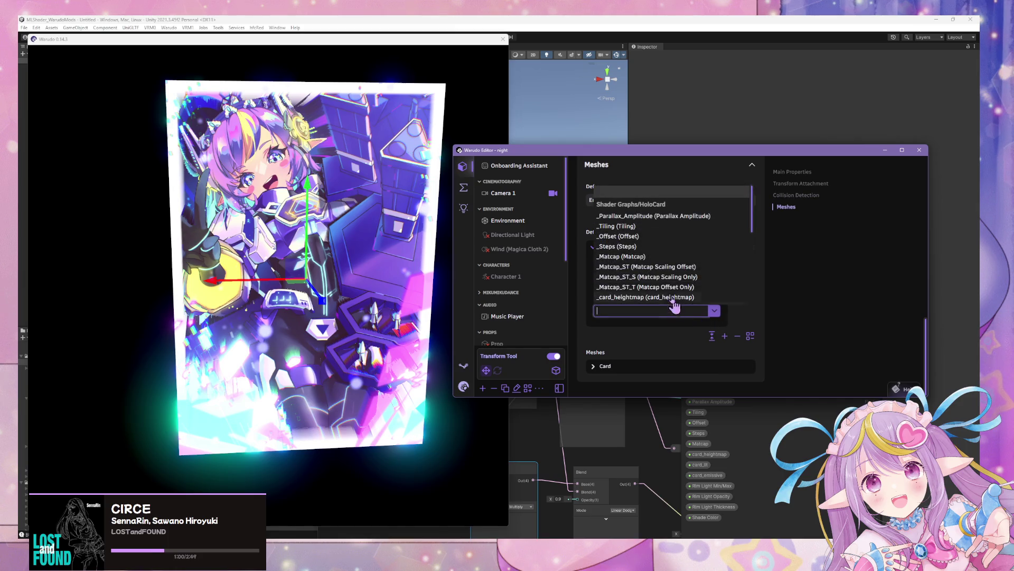
click(663, 216)
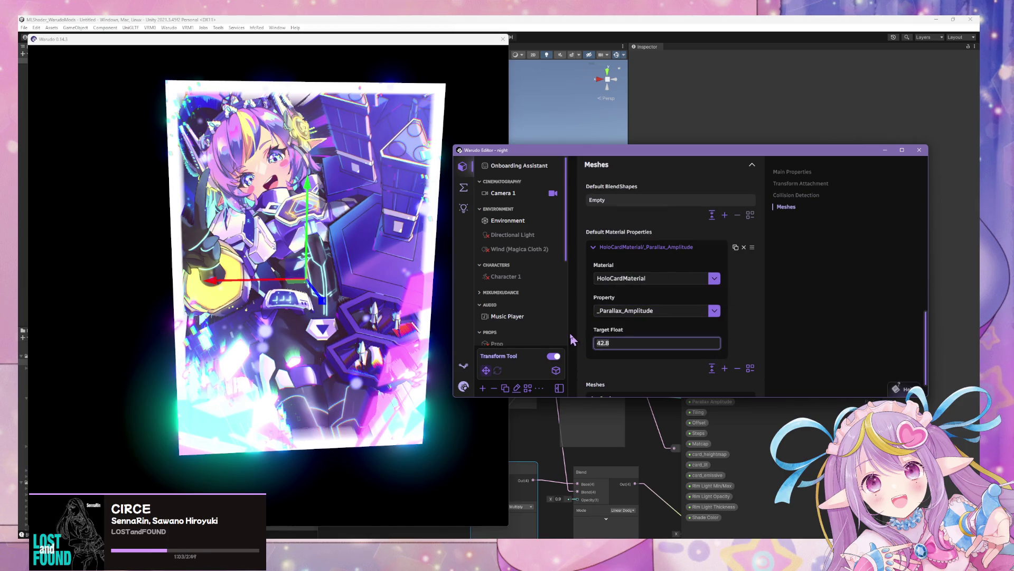
text(0)
click(449, 267)
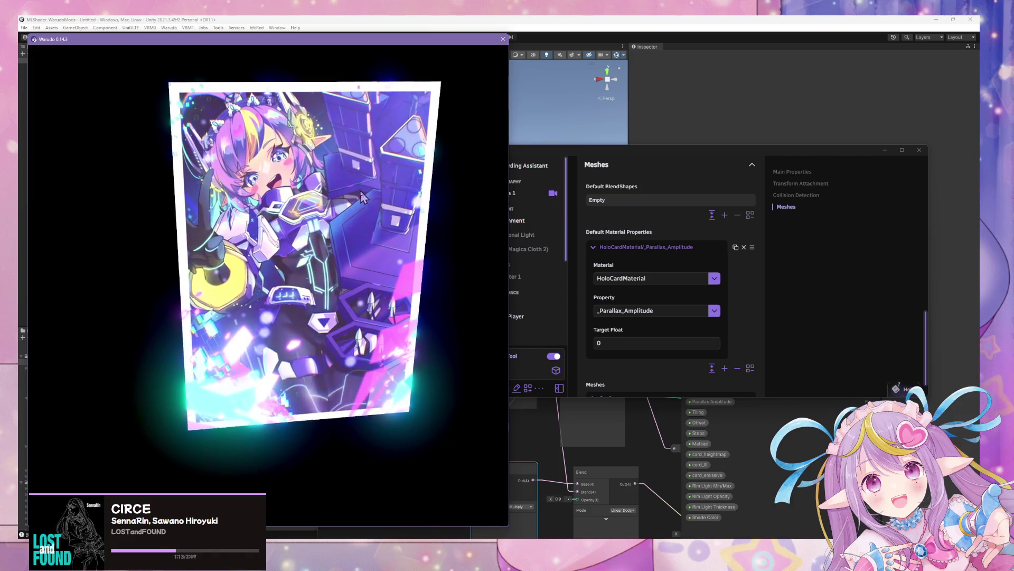
click(743, 247)
Step: Test-fire the Set Material Float node in the blueprint graph
click(463, 187)
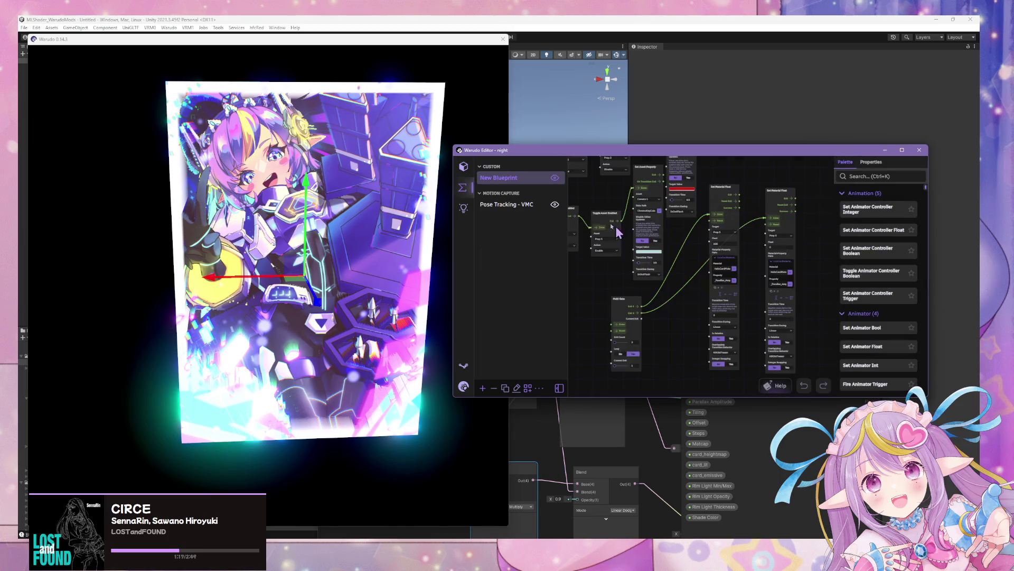
click(622, 332)
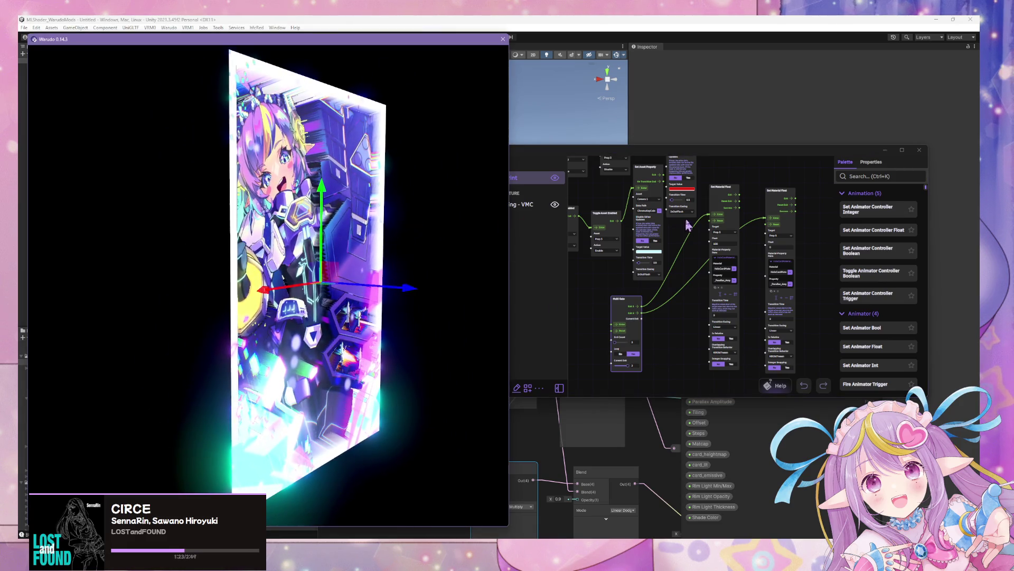
click(722, 218)
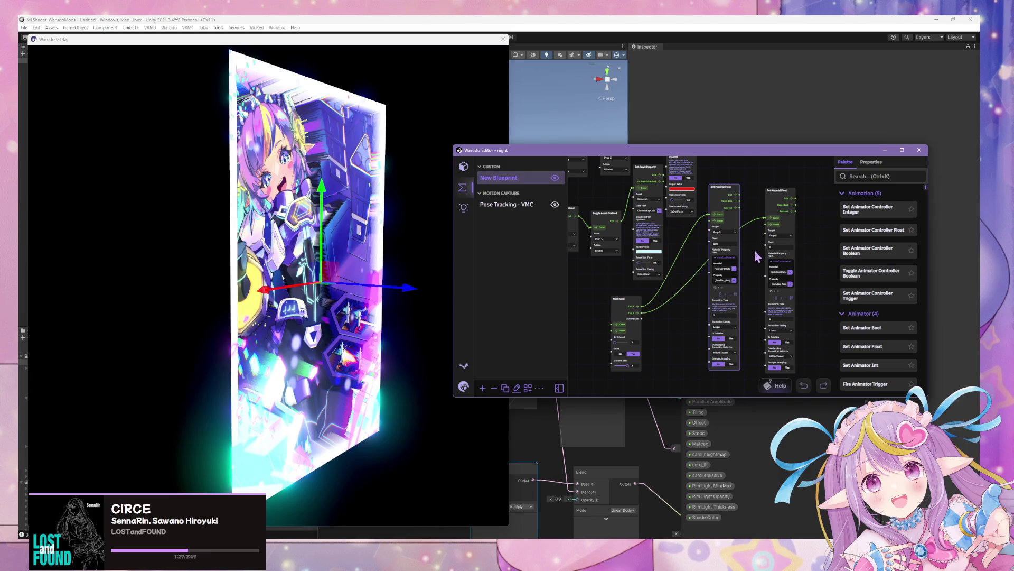
scroll(756, 248, up, 2)
scroll(754, 240, up, 1)
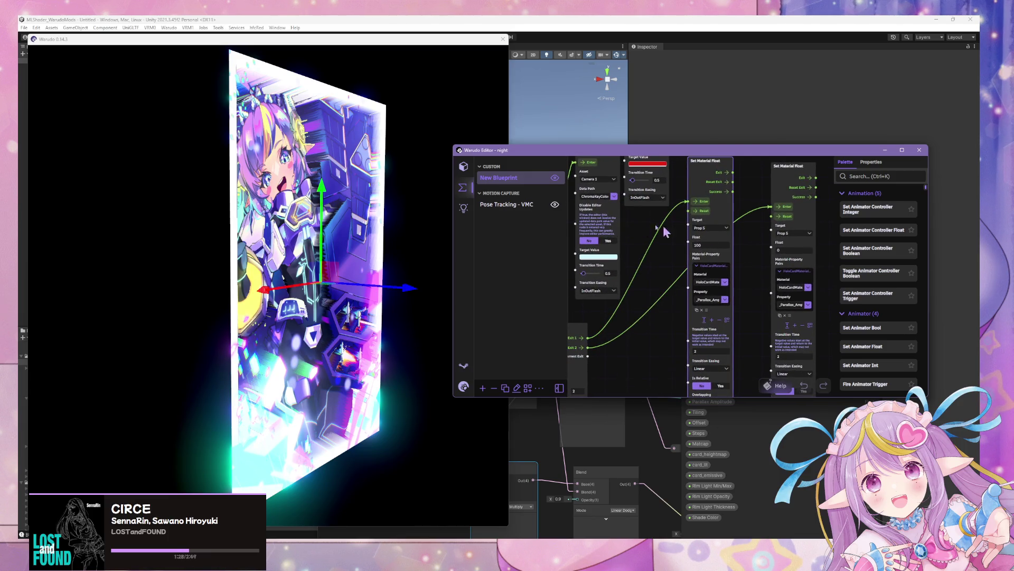
Step: Give the prop a default HoloCardMaterial _Parallax_Amplitude of 100
click(464, 168)
click(724, 337)
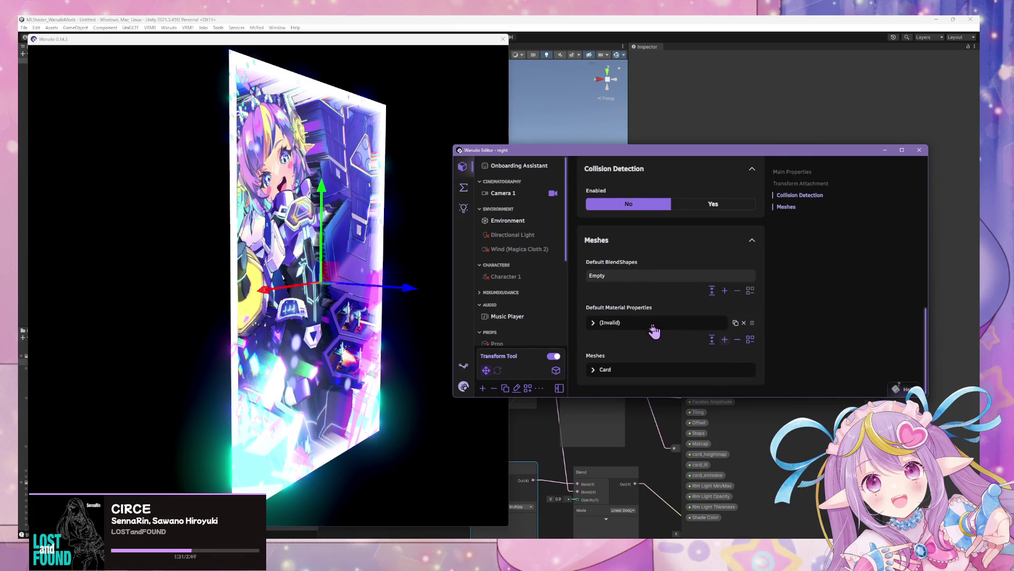
click(715, 354)
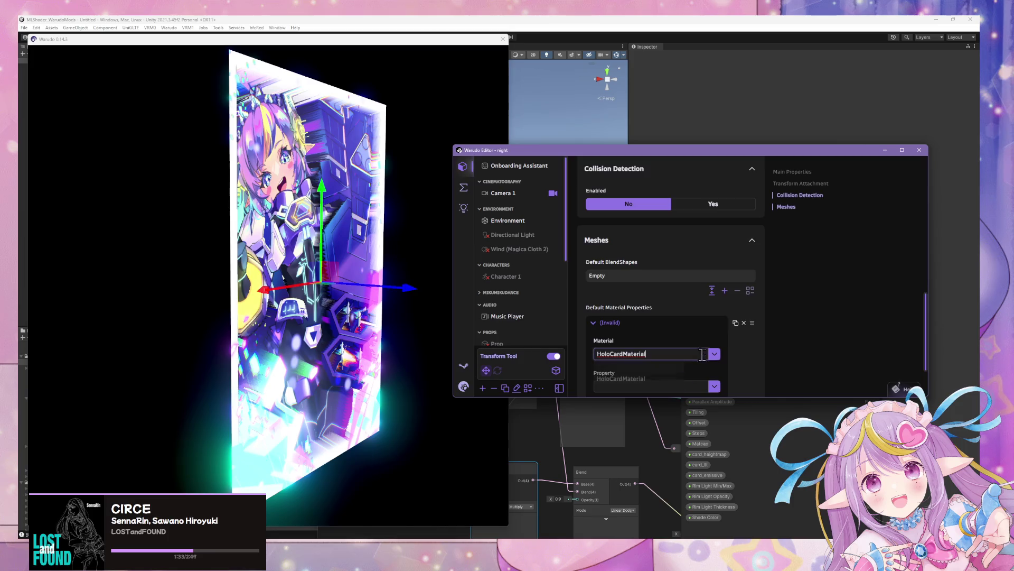
scroll(702, 354, down, 2)
click(714, 311)
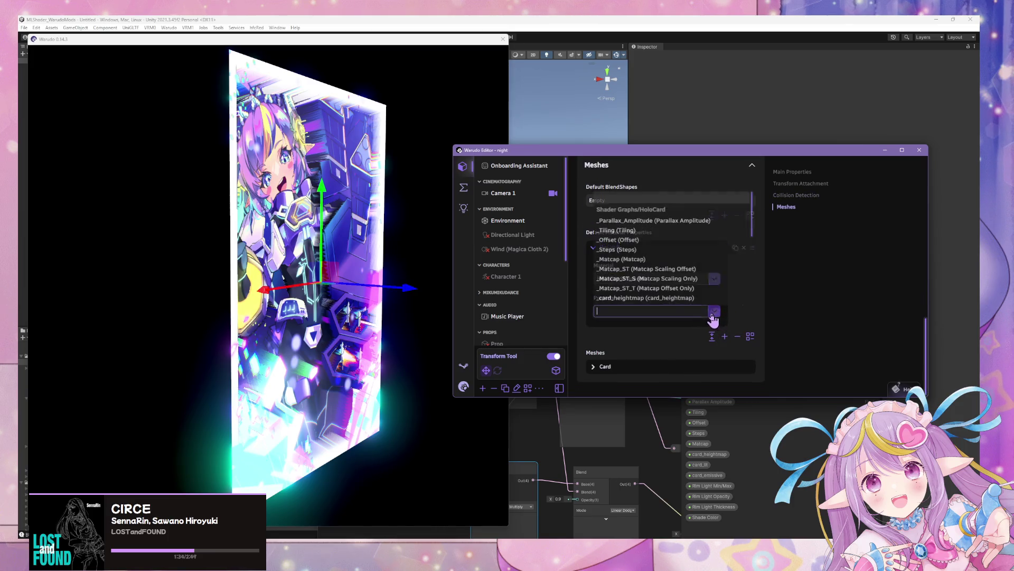
click(661, 217)
text(00)
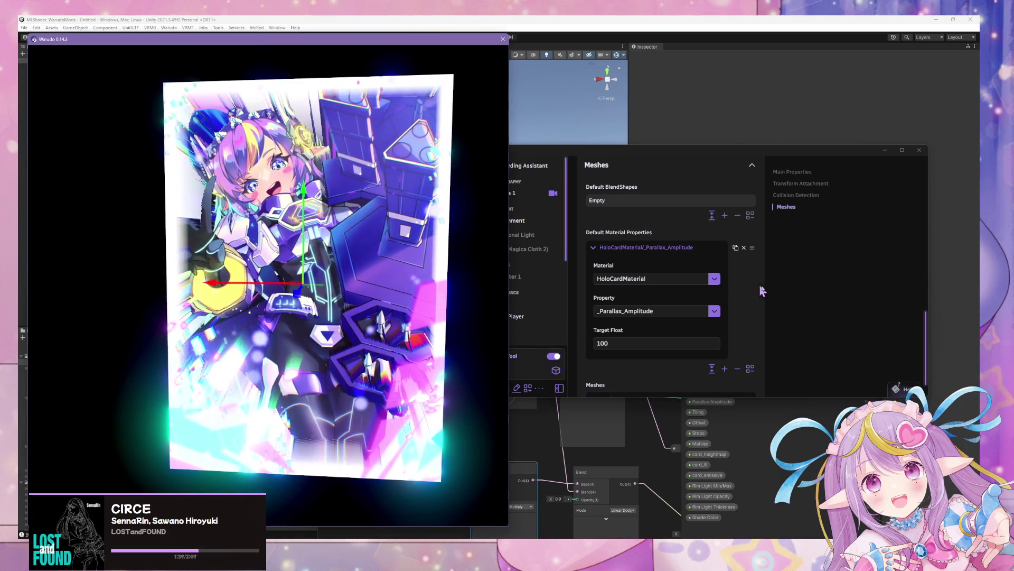
Step: Move the Multi Gate nearer the Set Material Float nodes and target the node at Prop 5
click(464, 189)
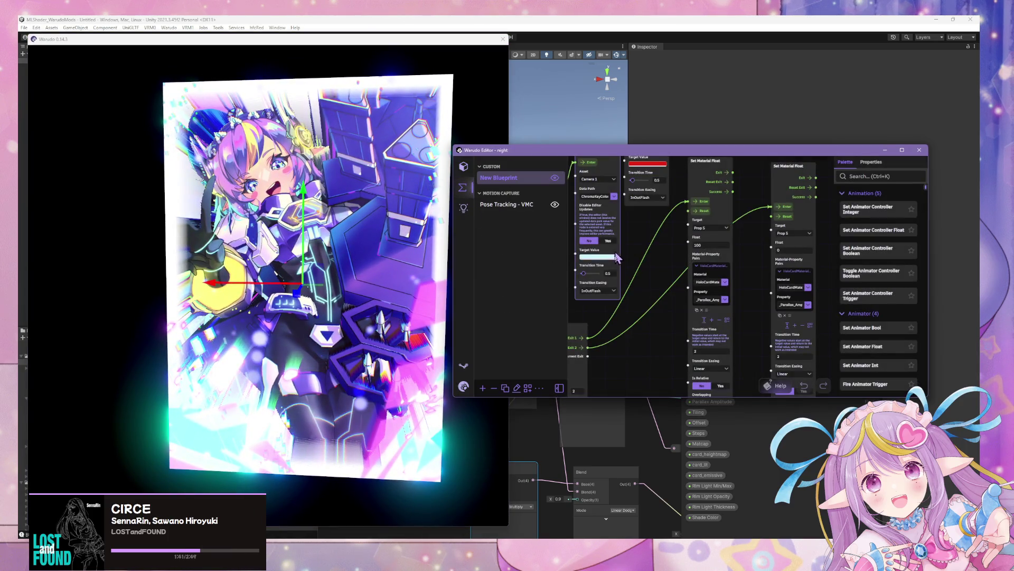
drag(584, 329, 645, 313)
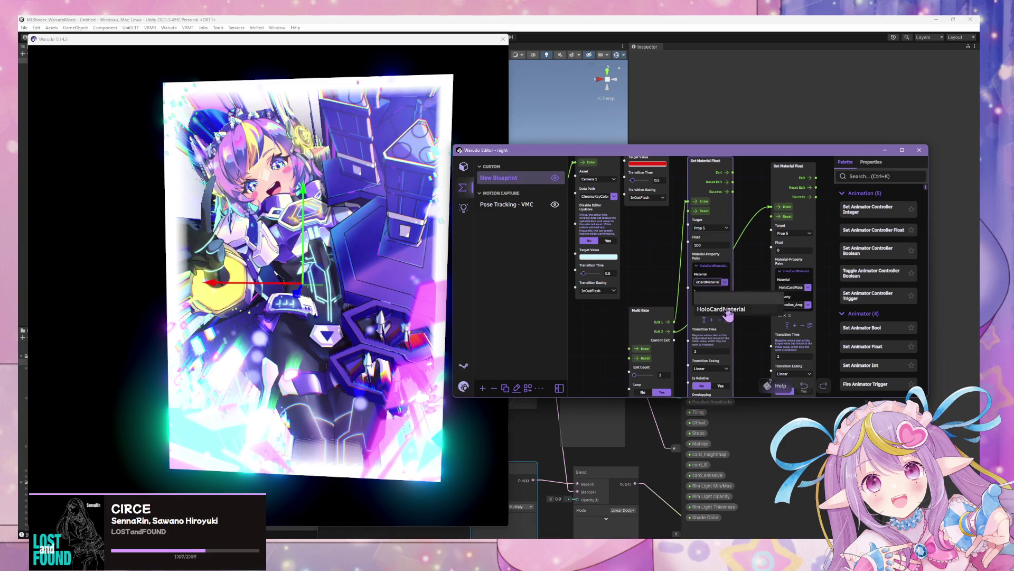
click(808, 288)
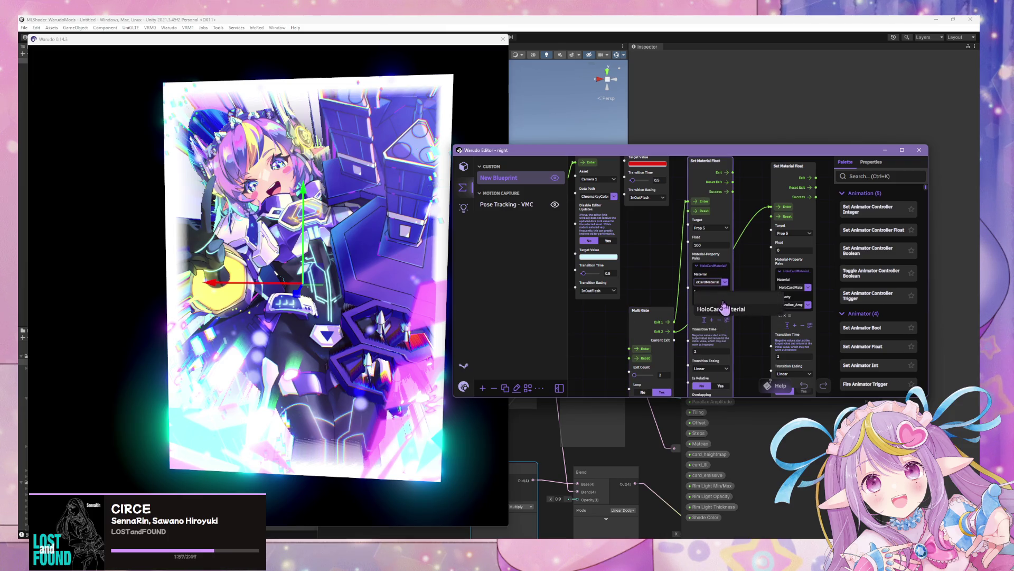
click(726, 228)
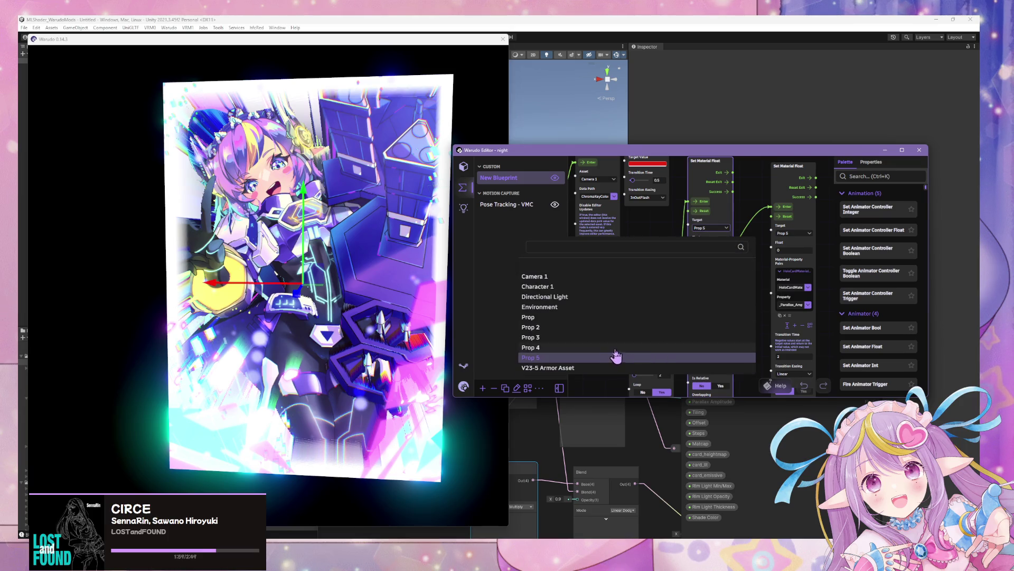
click(616, 357)
click(726, 228)
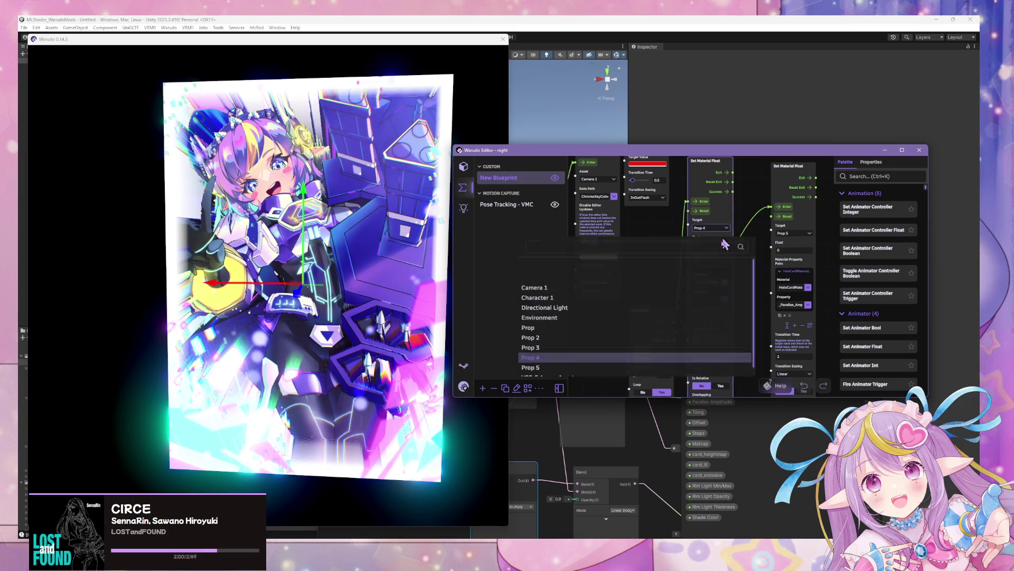
click(611, 368)
Step: Add a new material-property pair set to HoloCardMaterial's _Parallax_Amplitude
click(718, 266)
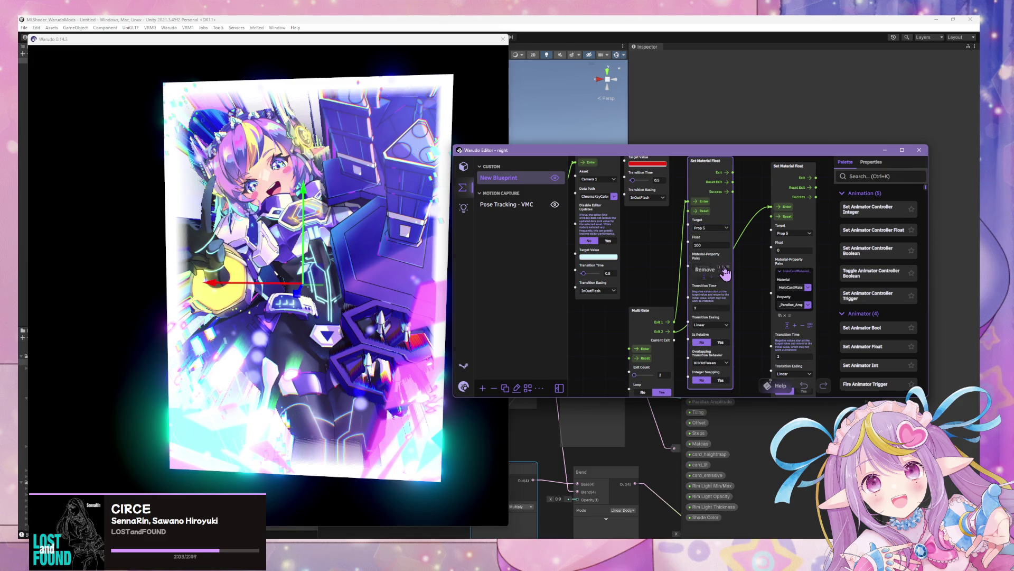
click(710, 276)
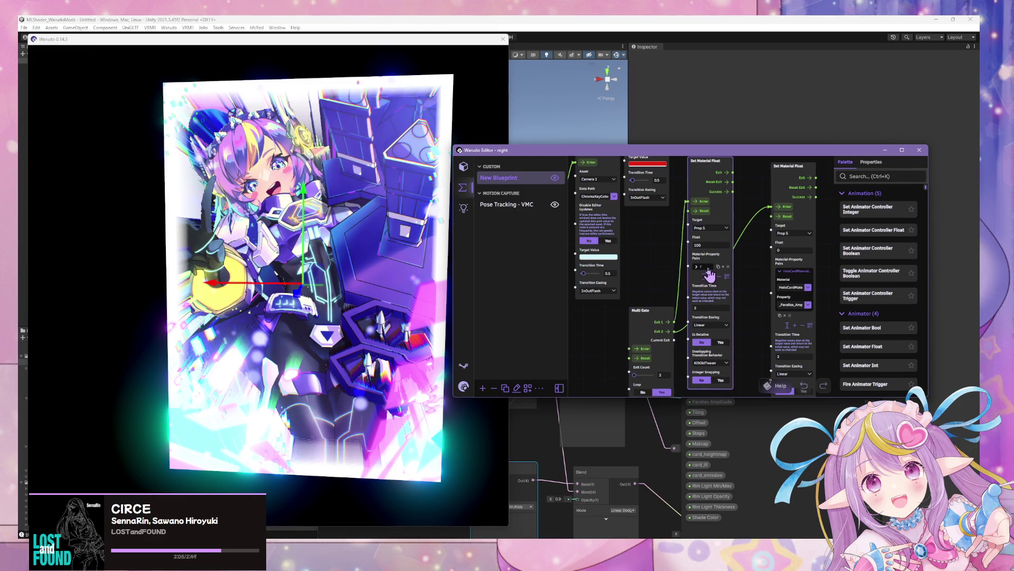
click(697, 266)
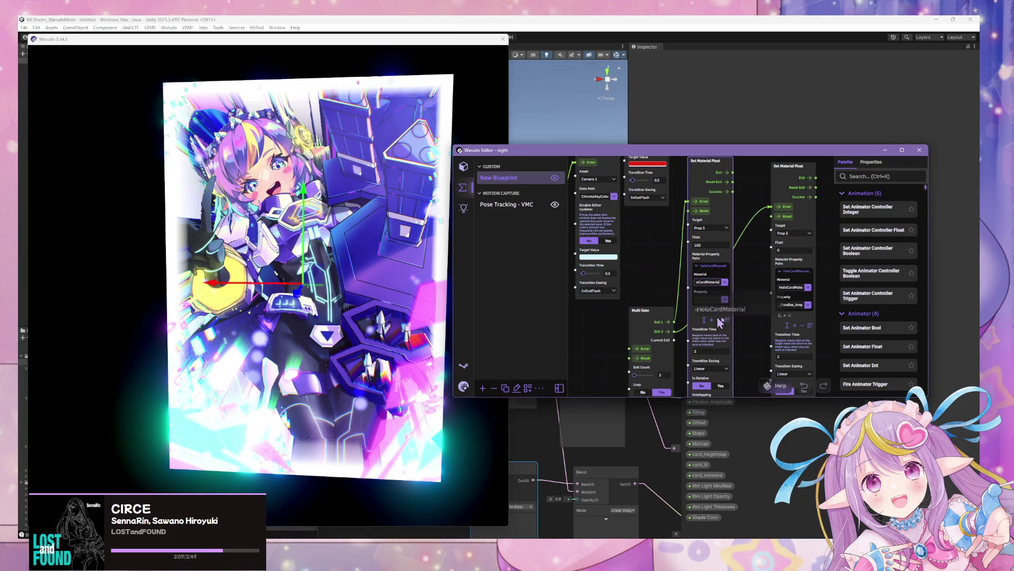
click(725, 299)
click(735, 329)
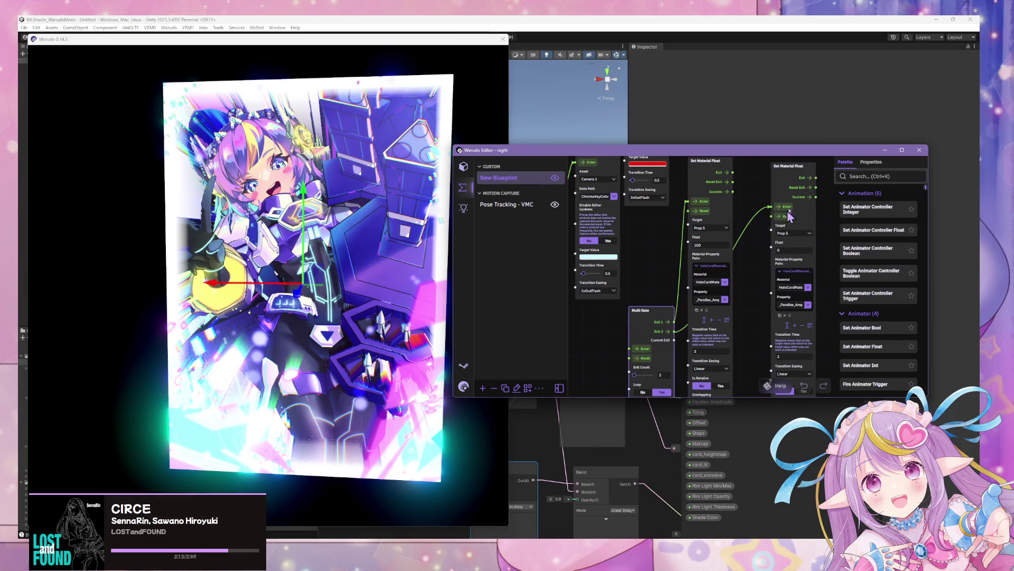
Step: Replace the second Set Material Float node with a duplicate of the configured one, placed alongside
key(Delete)
key(ctrl+d)
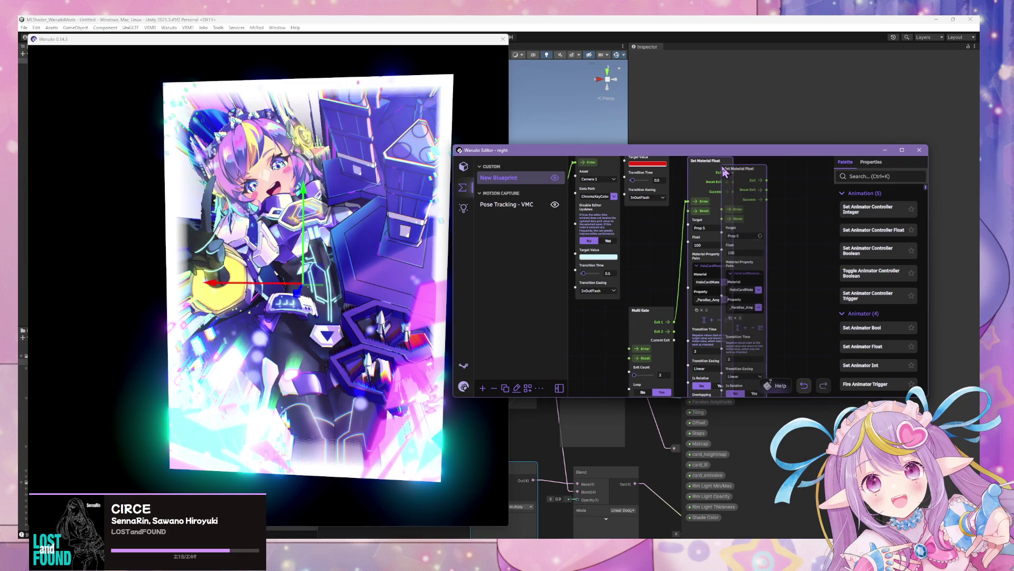
drag(738, 168, 775, 168)
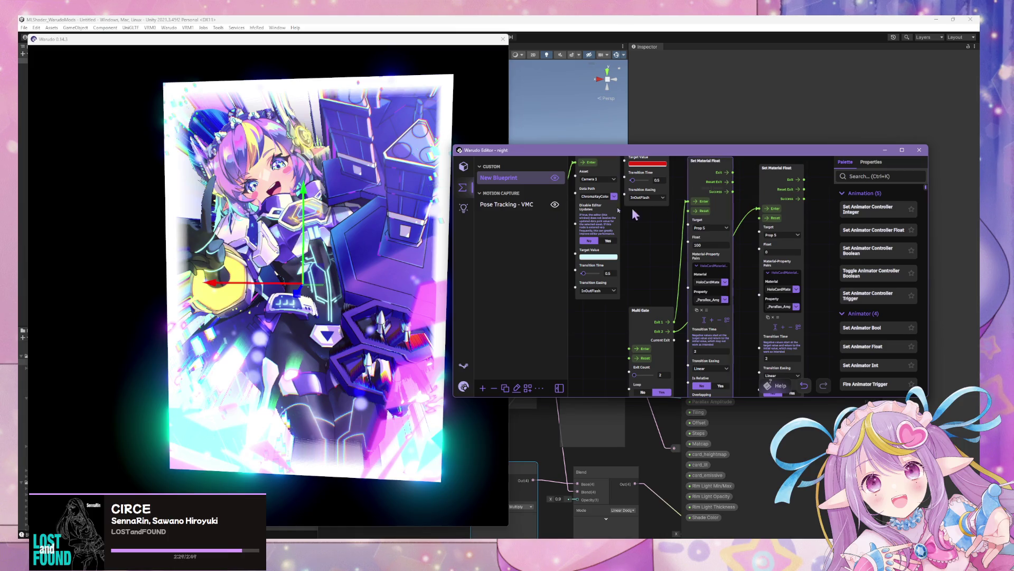
Step: Remove the prop's default _Parallax_Amplitude override and return to the blueprint with the viewport visible
click(465, 167)
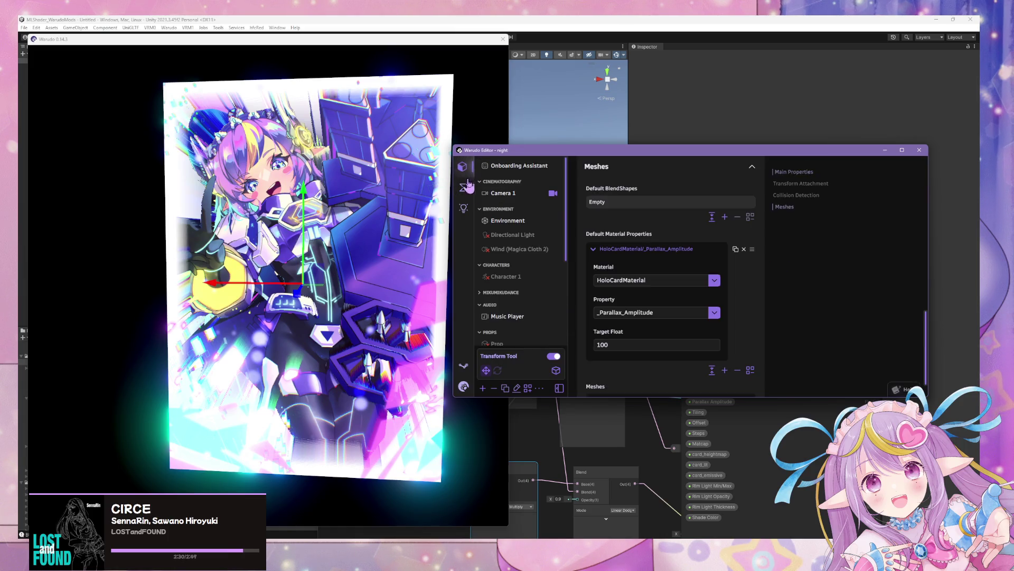
click(743, 250)
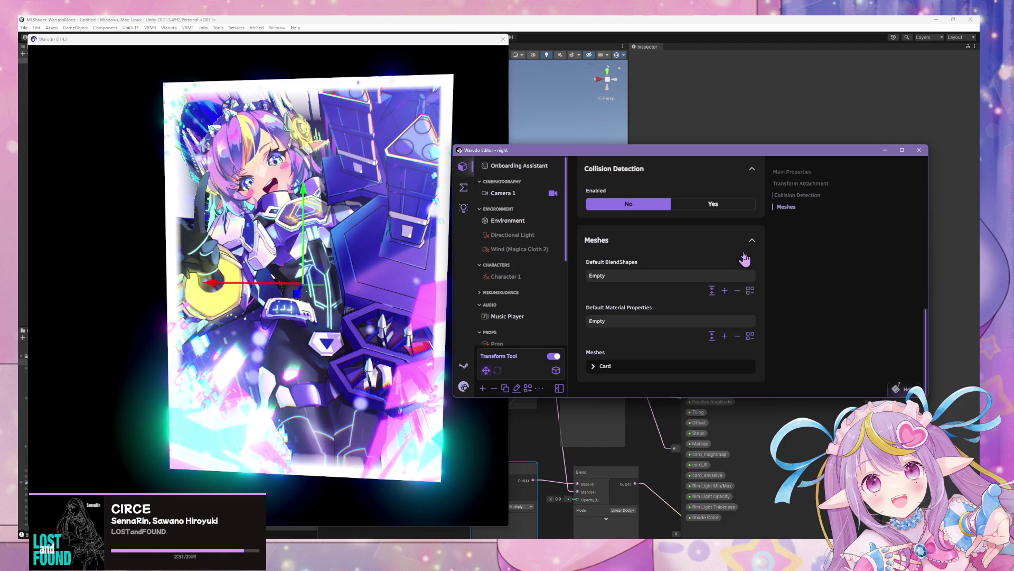
click(463, 188)
click(351, 246)
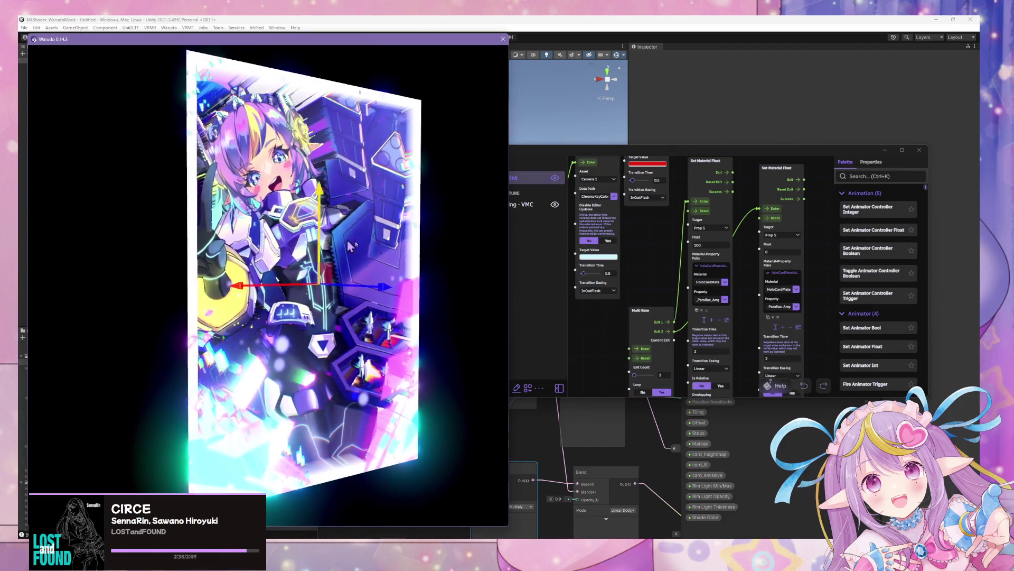
Step: Fire the Multi Gate's Enter repeatedly, watching the card's parallax flip between 100 and 0
click(643, 351)
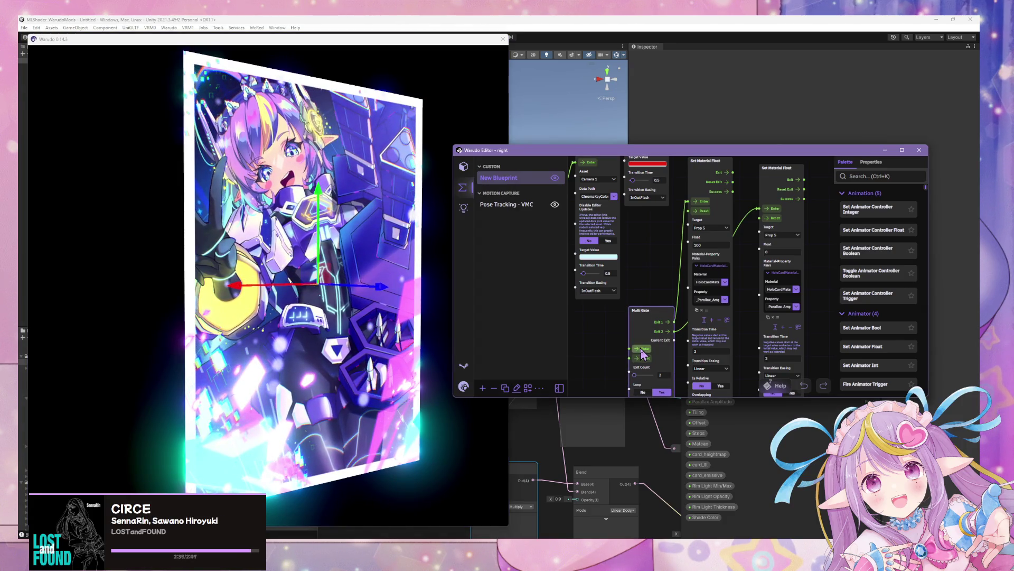
click(329, 263)
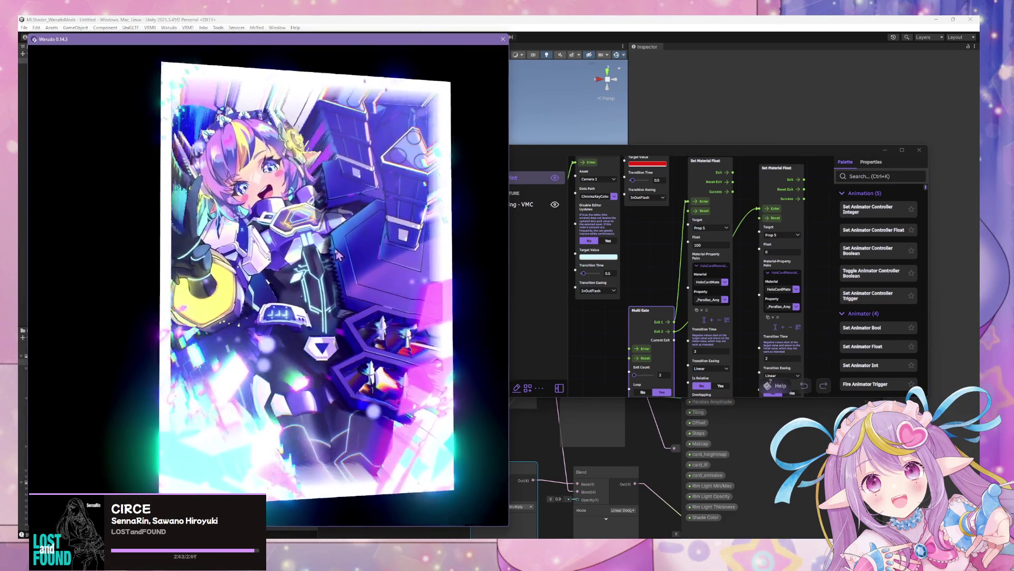
click(646, 354)
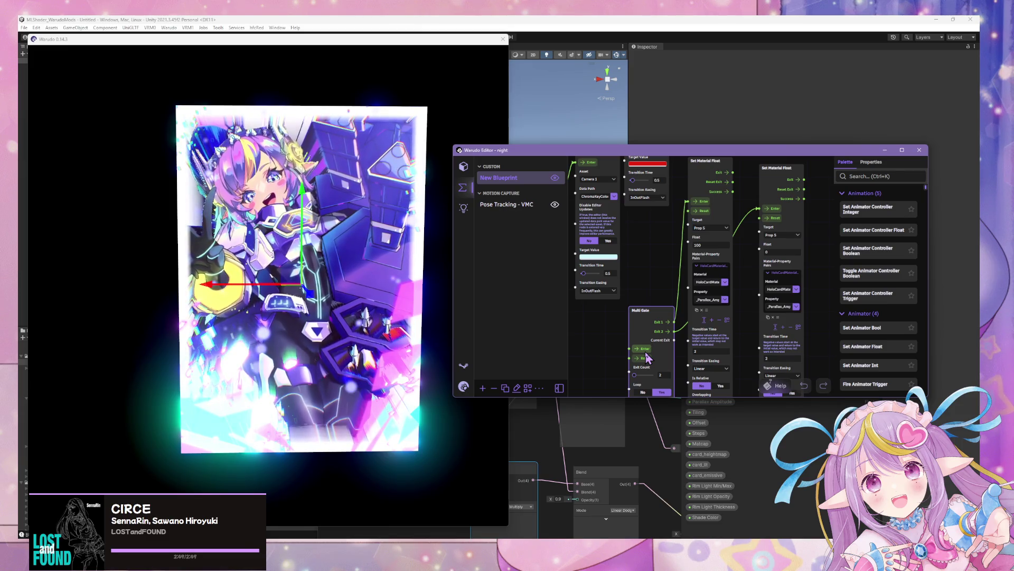
click(350, 265)
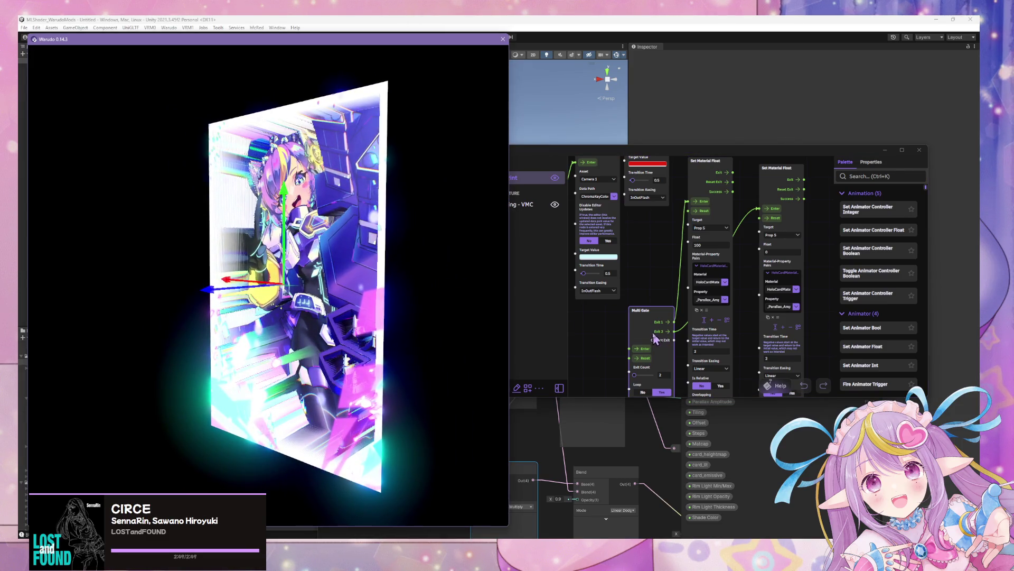
click(646, 357)
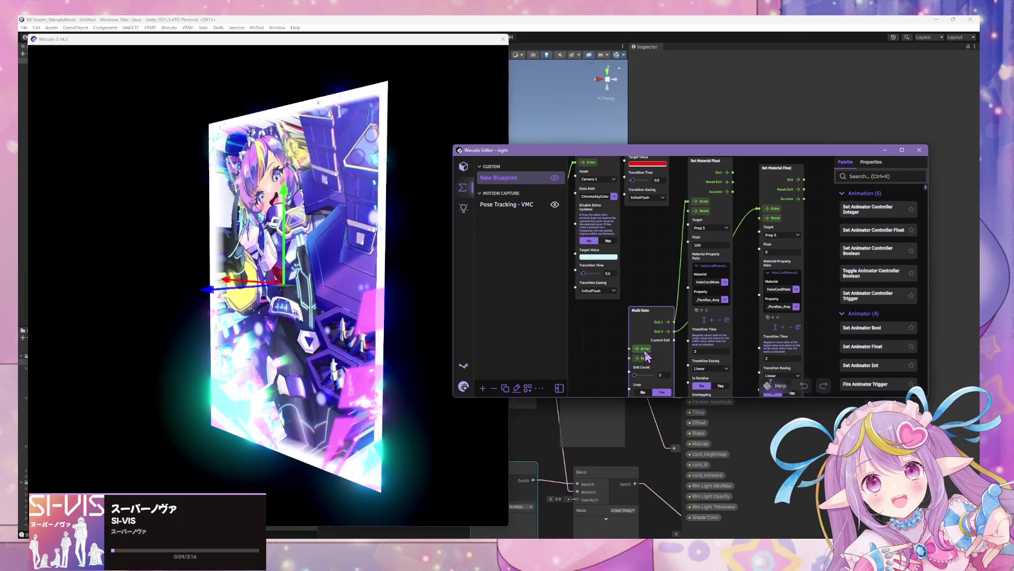
click(360, 253)
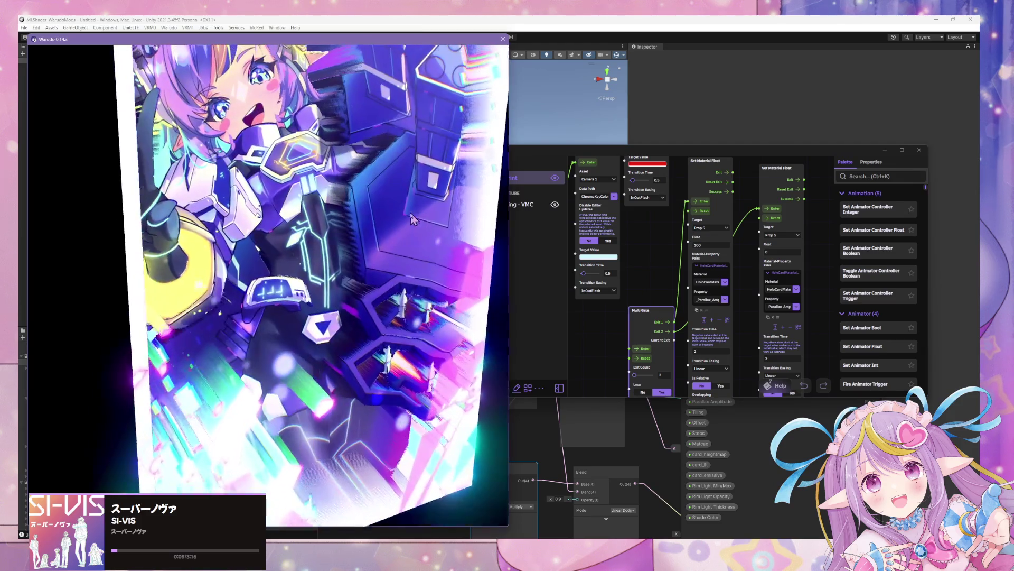
click(643, 354)
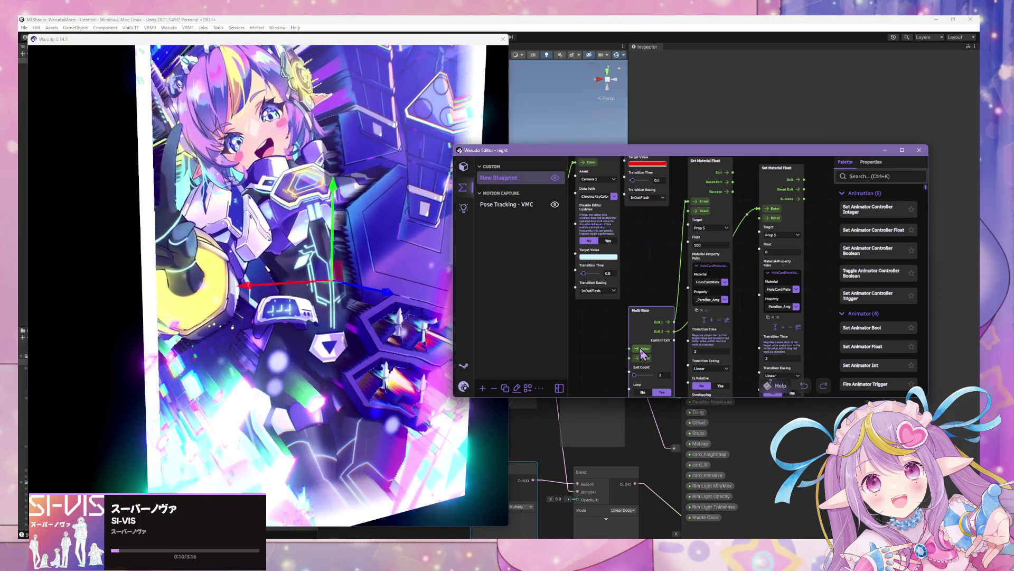
click(342, 268)
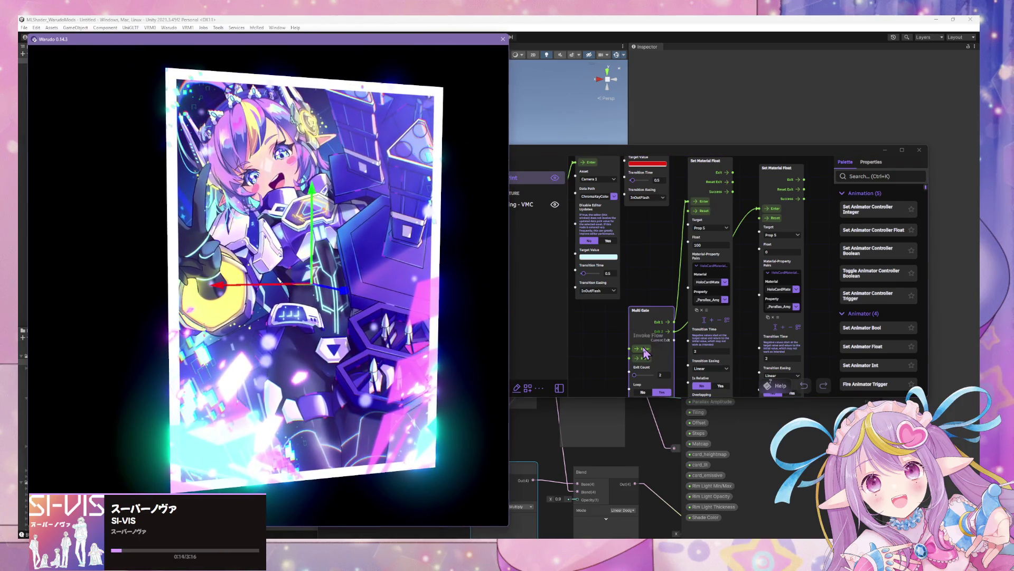
click(645, 354)
click(392, 269)
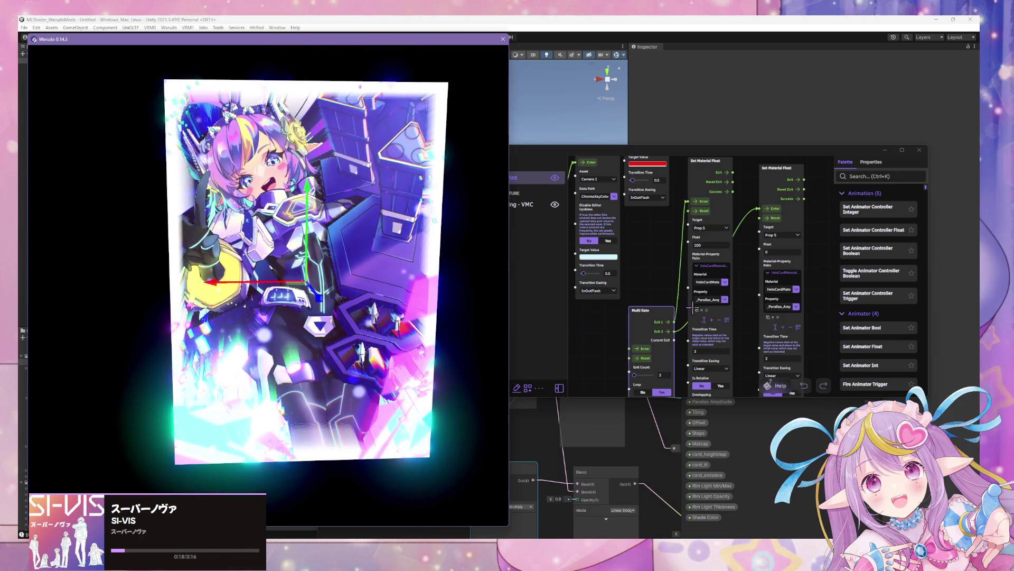
click(644, 349)
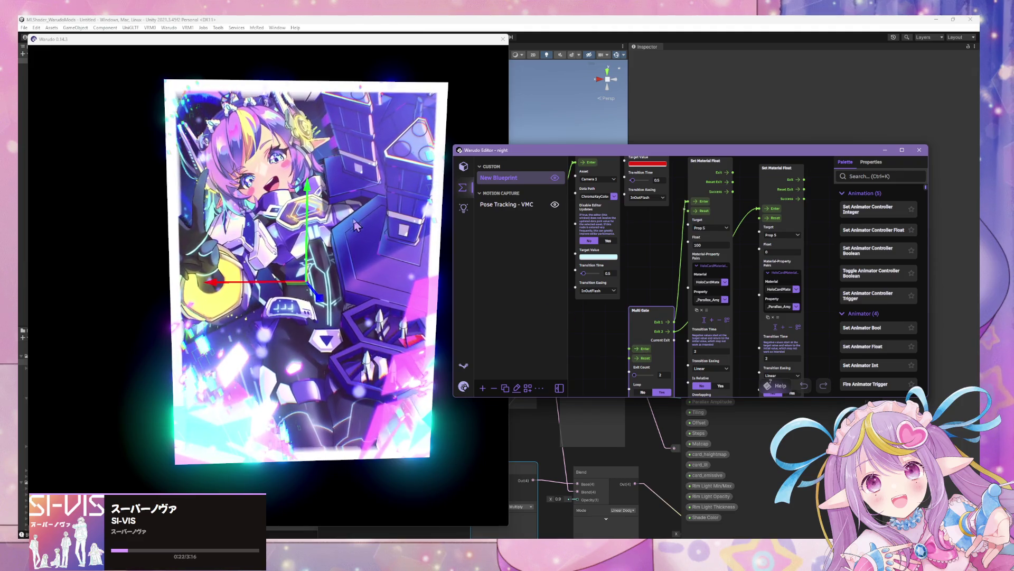
click(384, 226)
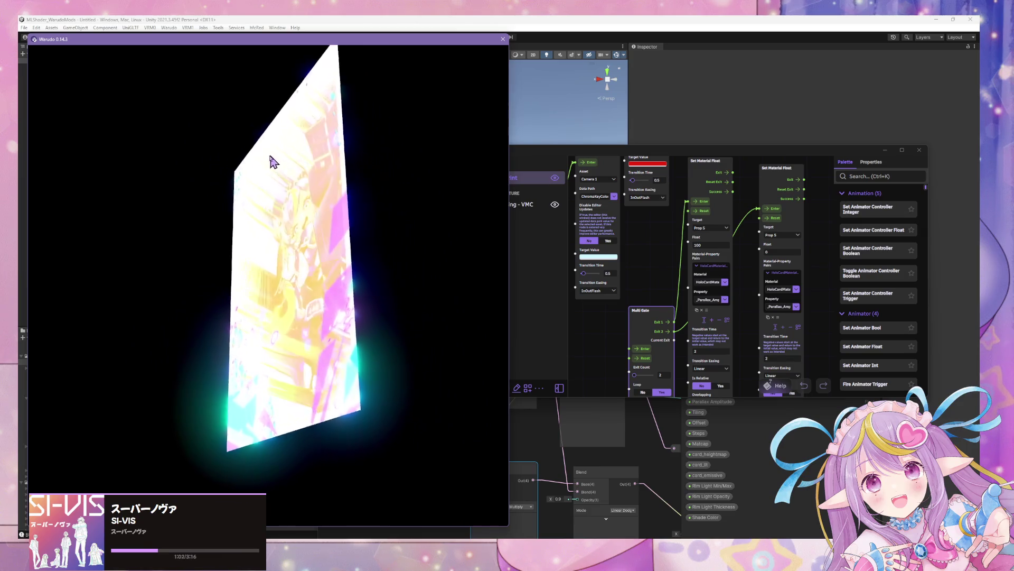
Step: Orbit around the holo card and refire the Multi Gate to compare both parallax states
click(407, 175)
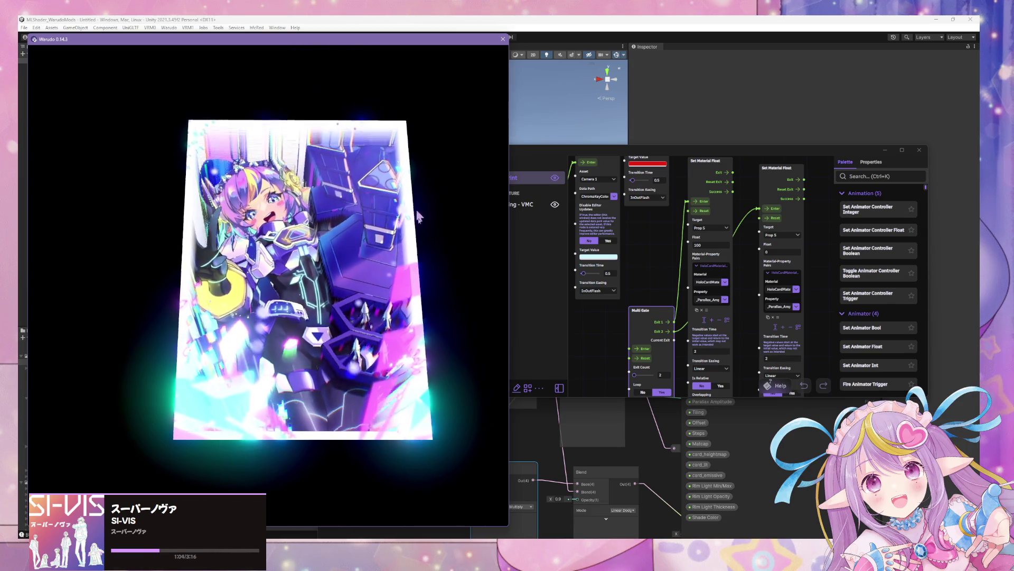
click(644, 346)
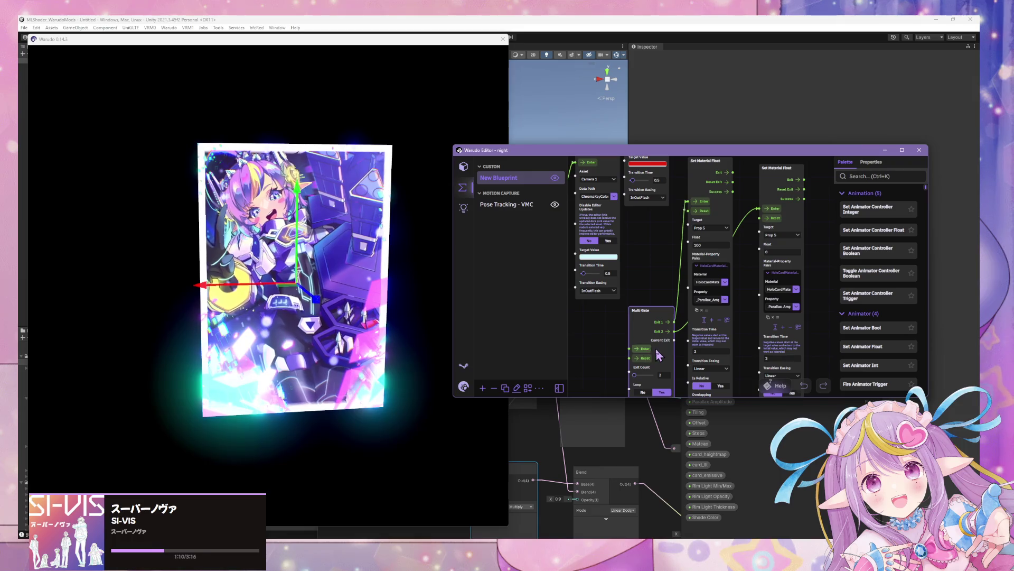
click(422, 259)
scroll(414, 244, up, 3)
drag(414, 244, 382, 222)
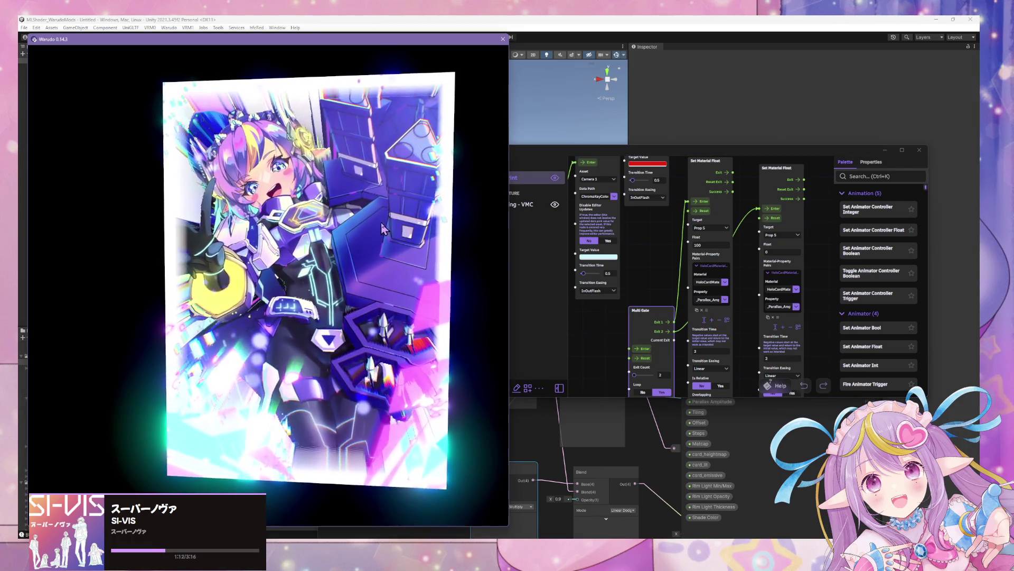
click(651, 355)
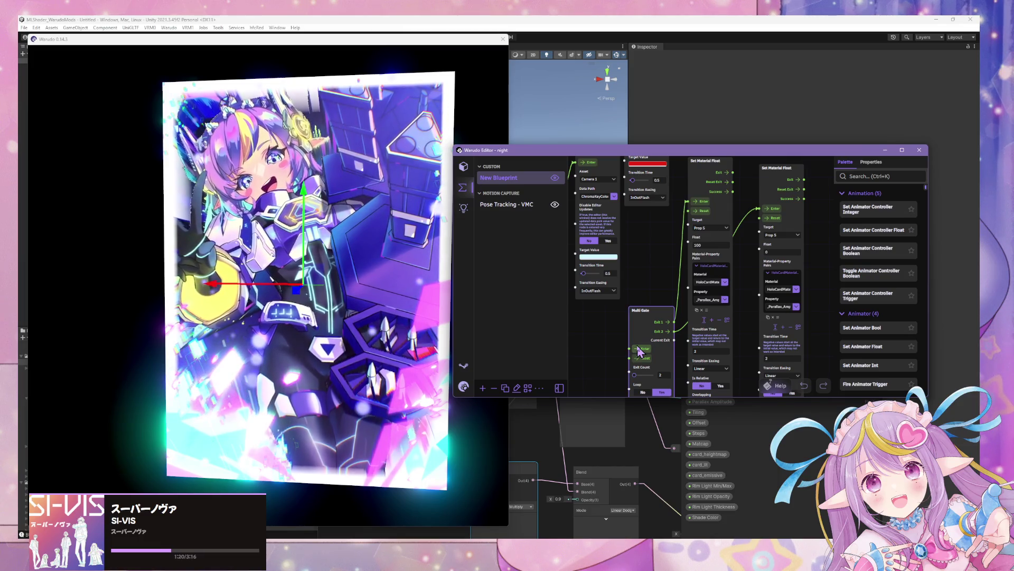
click(433, 280)
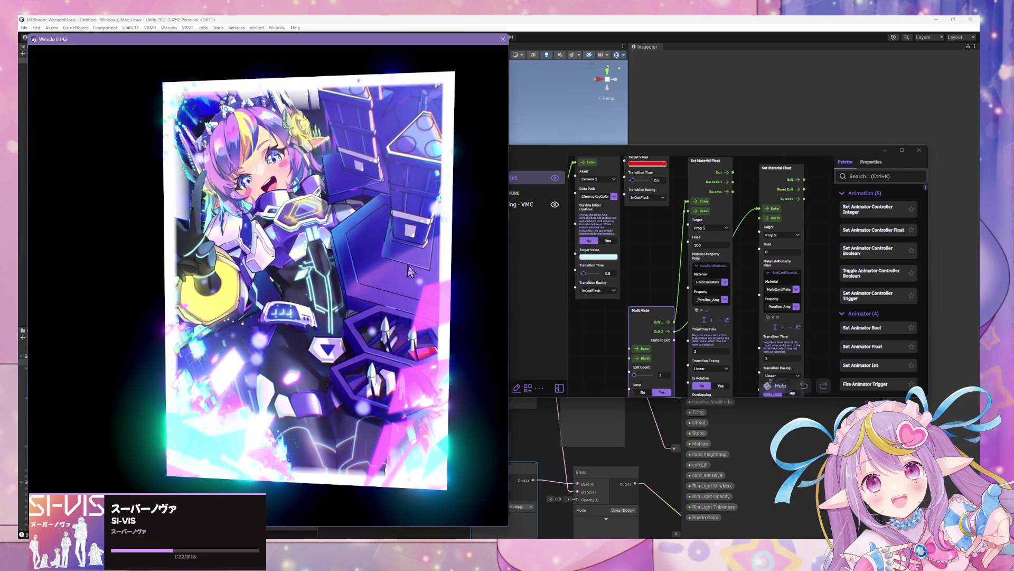
drag(433, 280, 305, 211)
click(304, 211)
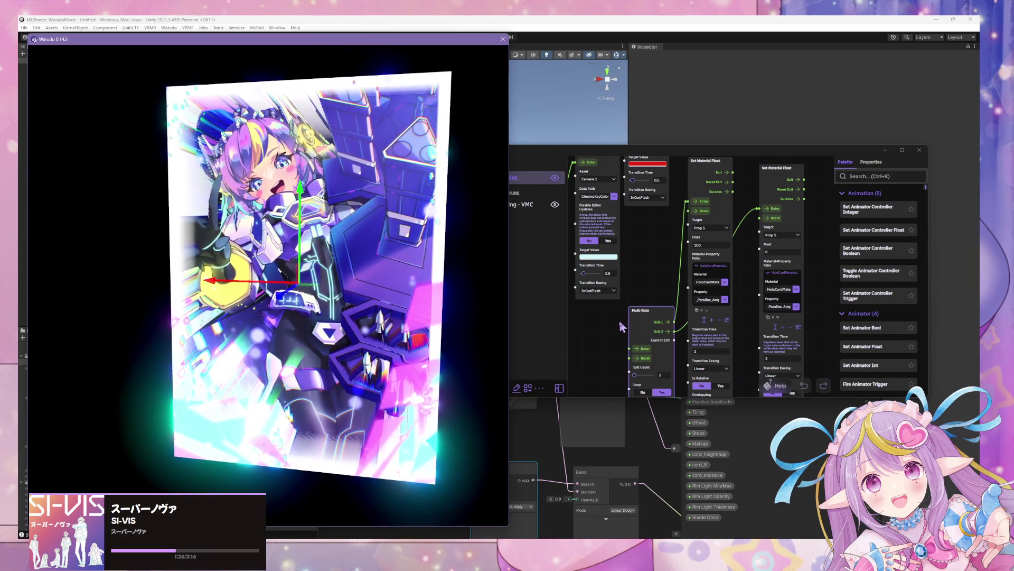
click(648, 351)
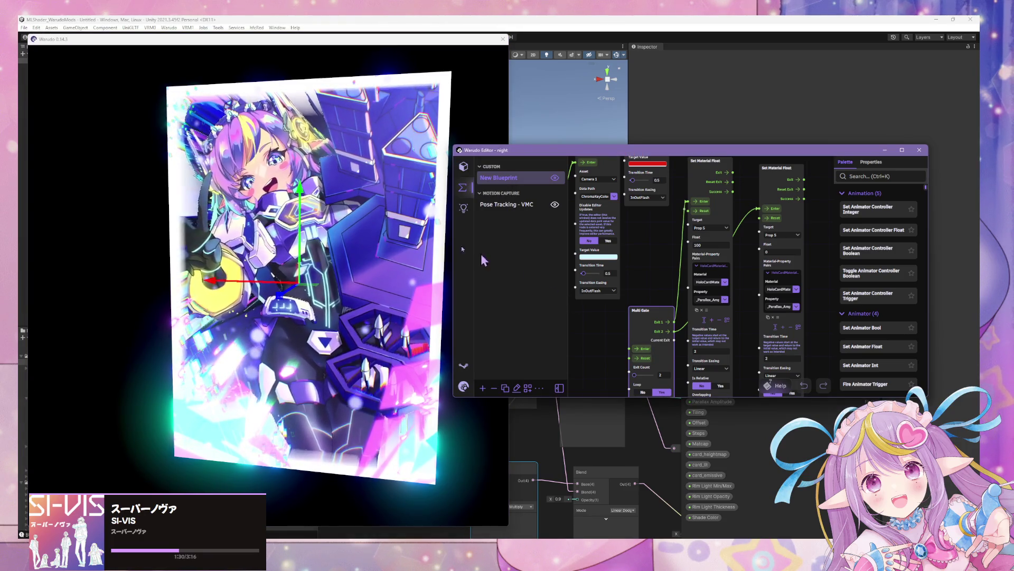
click(401, 241)
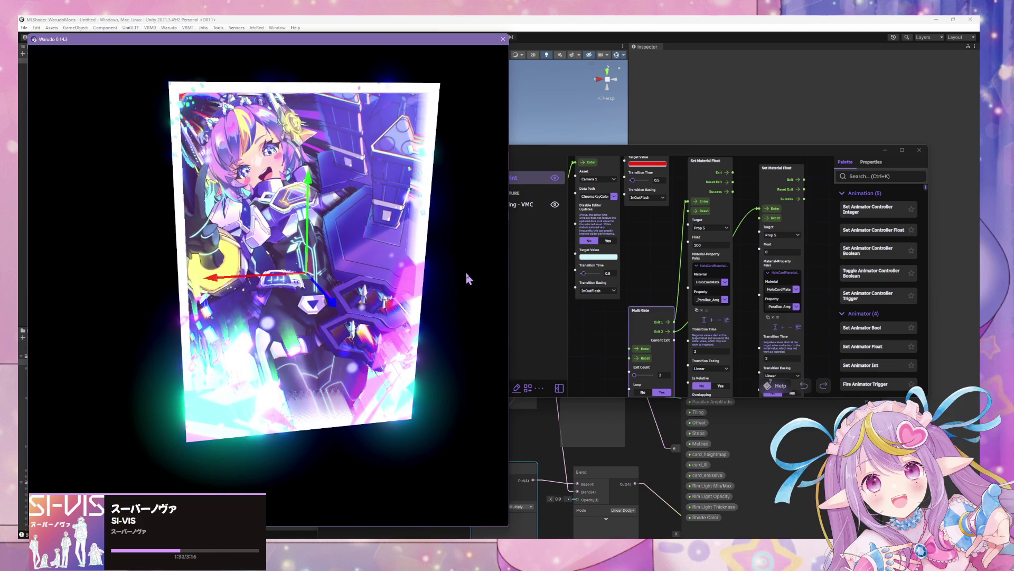
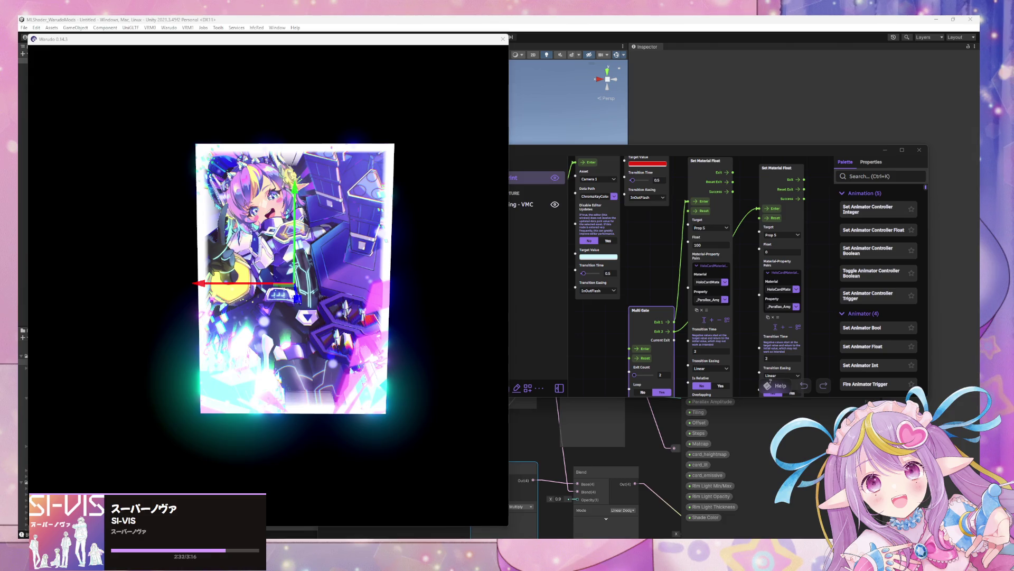
Step: Rotate the holo card preview in Warudo to view its back, then select the card to inspect it closer
mouse_move(155, 319)
mouse_down()
mouse_move(170, 293)
mouse_move(267, 282)
mouse_move(170, 267)
mouse_move(340, 256)
mouse_move(290, 242)
mouse_move(343, 271)
mouse_move(300, 274)
mouse_move(412, 285)
mouse_move(446, 342)
mouse_move(369, 327)
mouse_move(407, 332)
mouse_move(317, 287)
mouse_move(341, 275)
mouse_up()
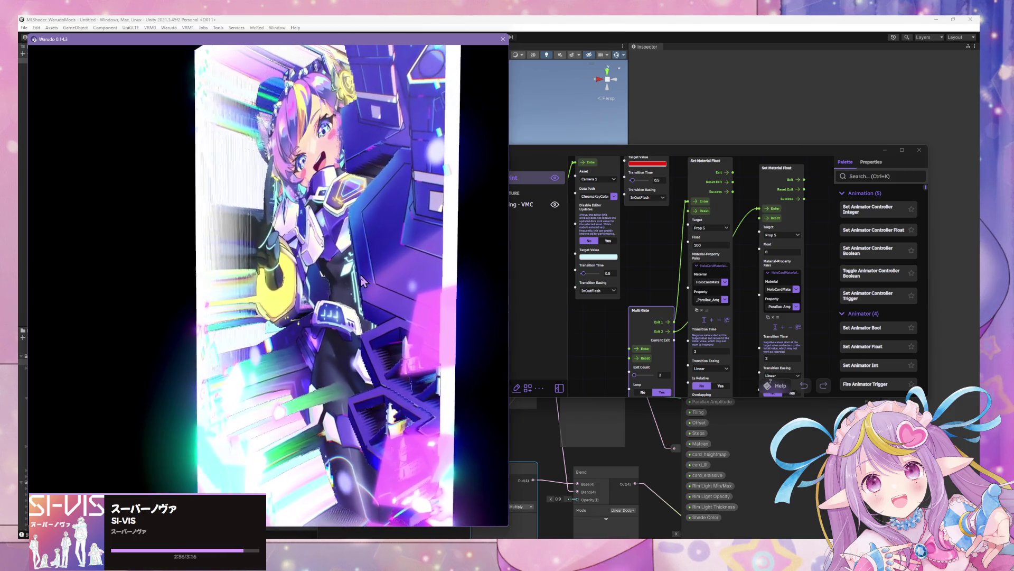
click(361, 274)
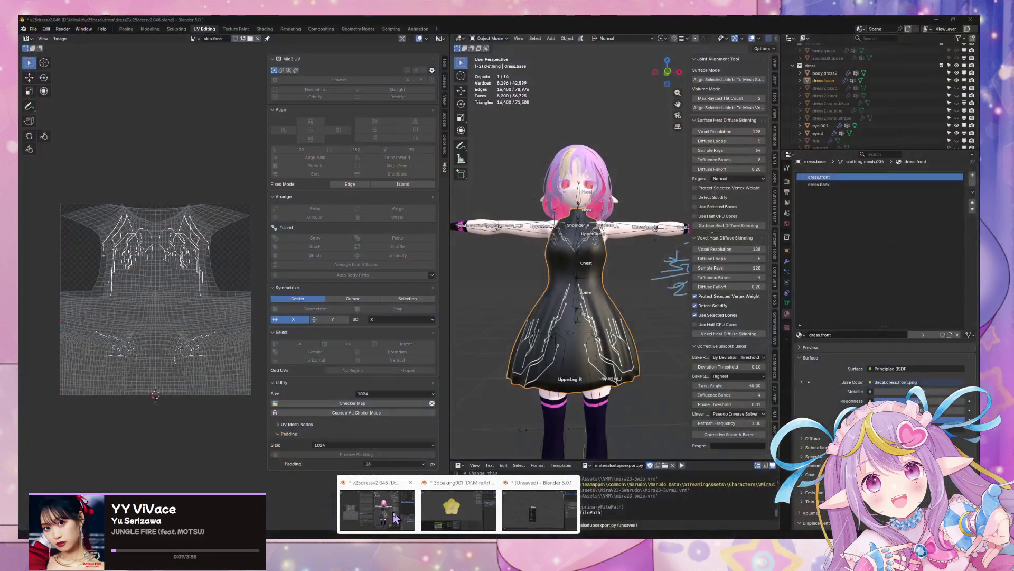
Step: Unhide the outer dress dress2.outer.lq from the Blender outliner
click(539, 507)
scroll(596, 307, up, 5)
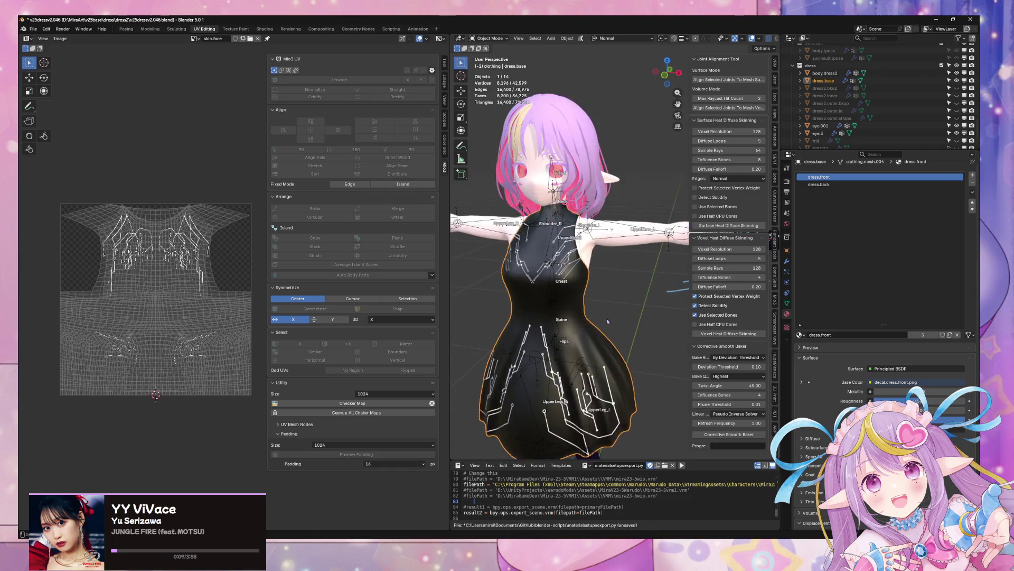
drag(606, 319, 559, 308)
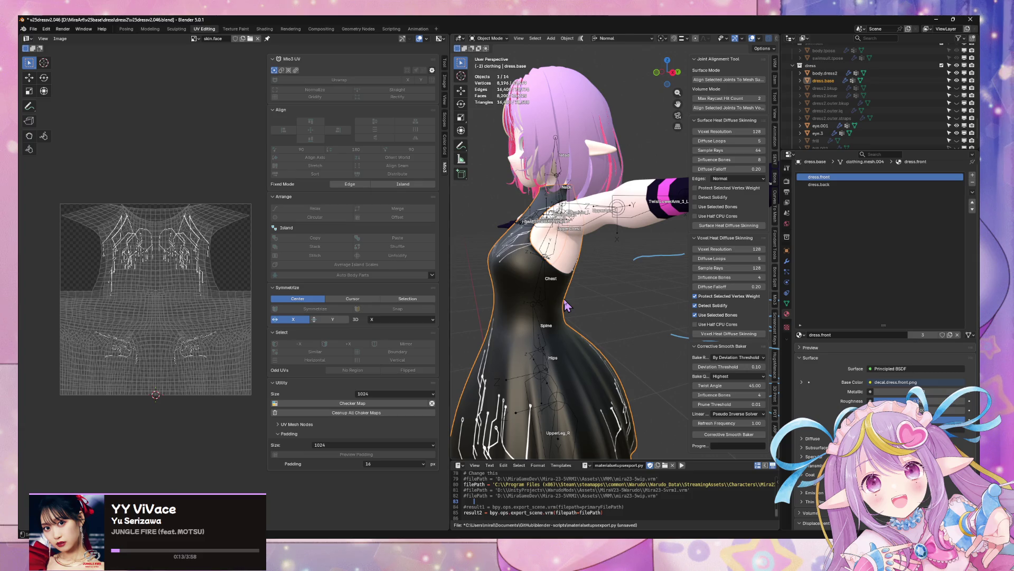
click(957, 111)
key(KP_1)
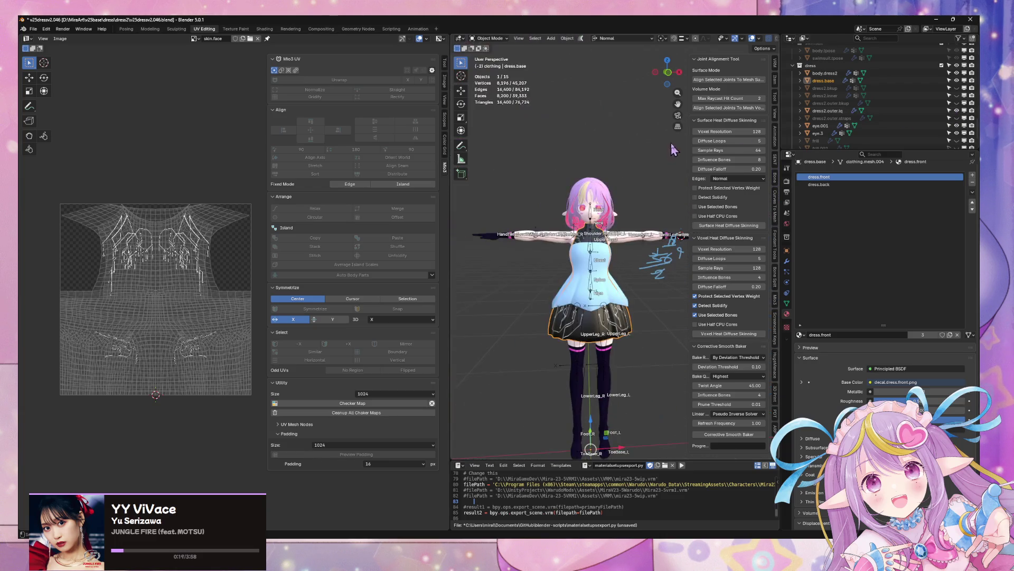
drag(671, 149, 653, 150)
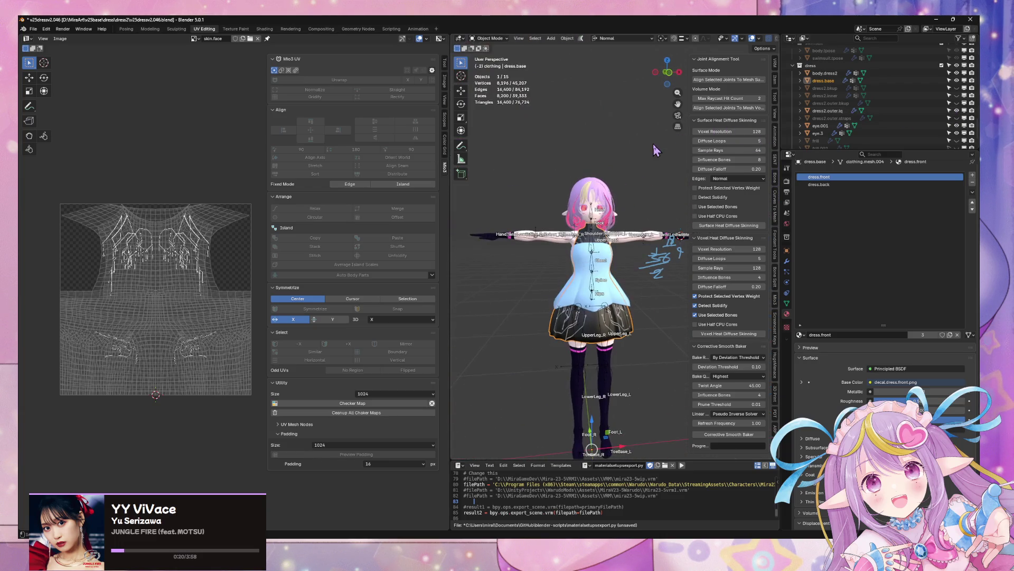
Step: In the Modeling workspace, leave isolated view and make dress2.outer.lq the active object
click(150, 30)
drag(376, 124, 406, 121)
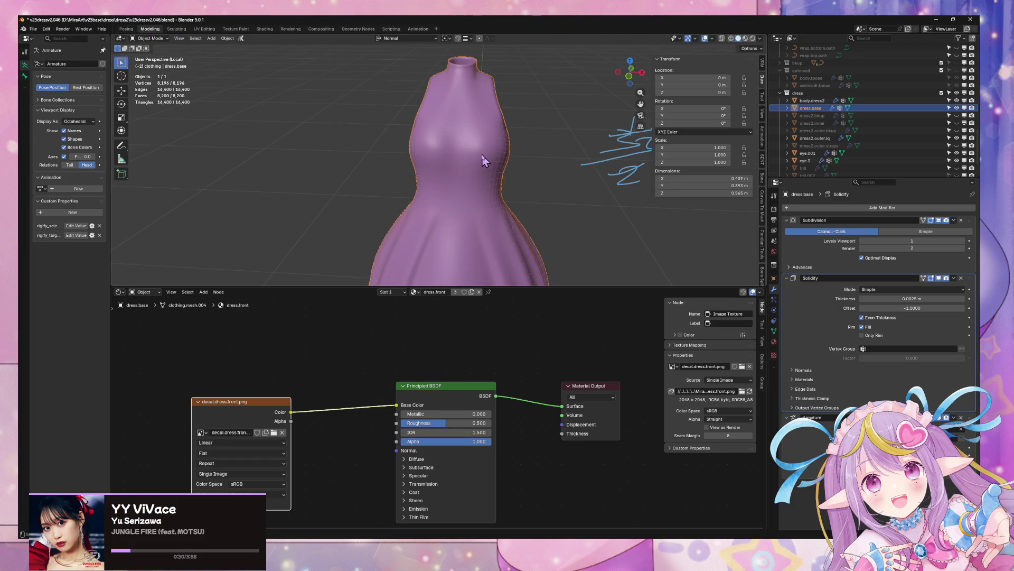
key(KP_Divide)
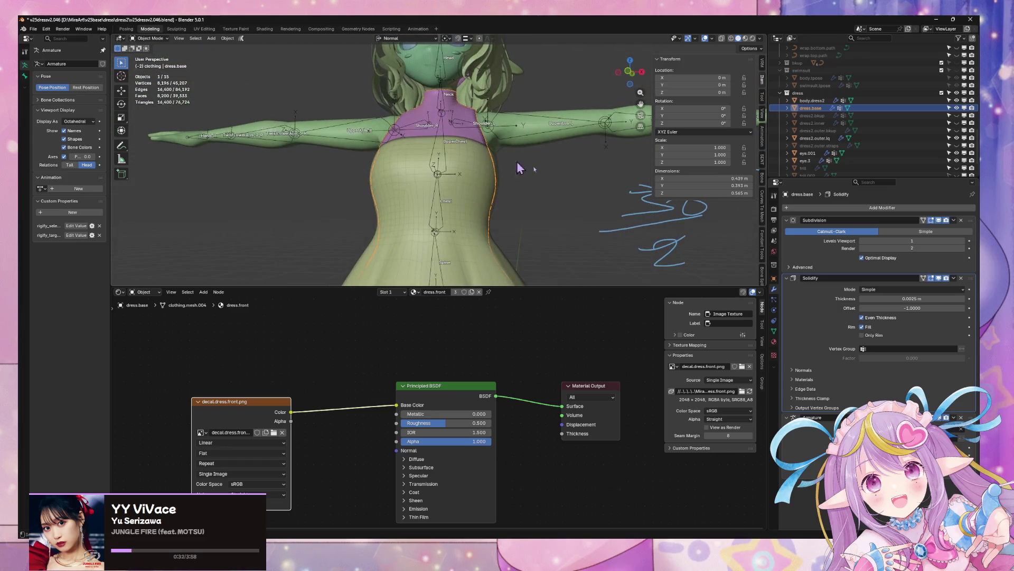
drag(663, 288, 655, 435)
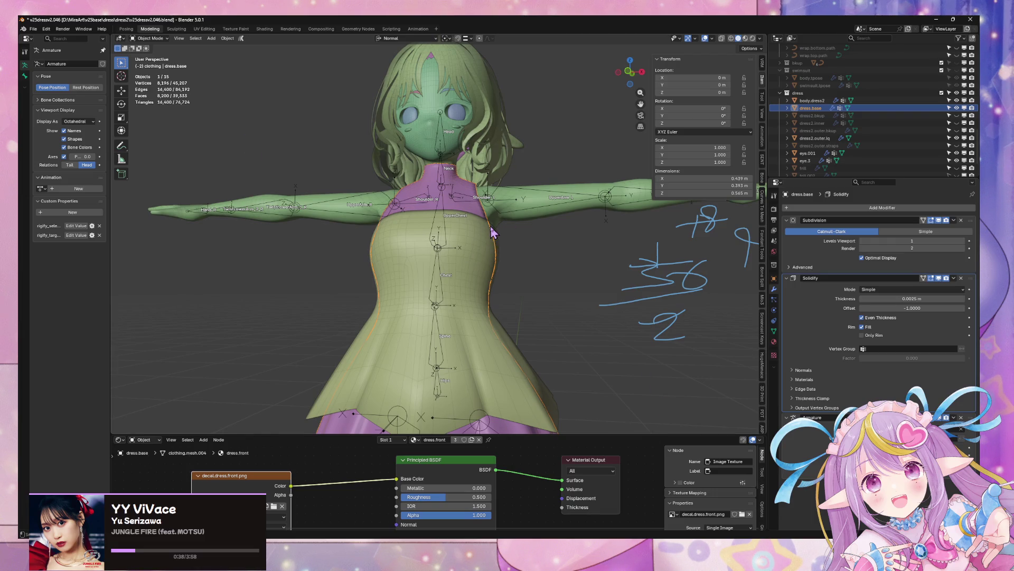
mouse_move(491, 233)
mouse_down()
mouse_move(370, 222)
mouse_move(476, 227)
mouse_move(446, 288)
mouse_up()
click(453, 284)
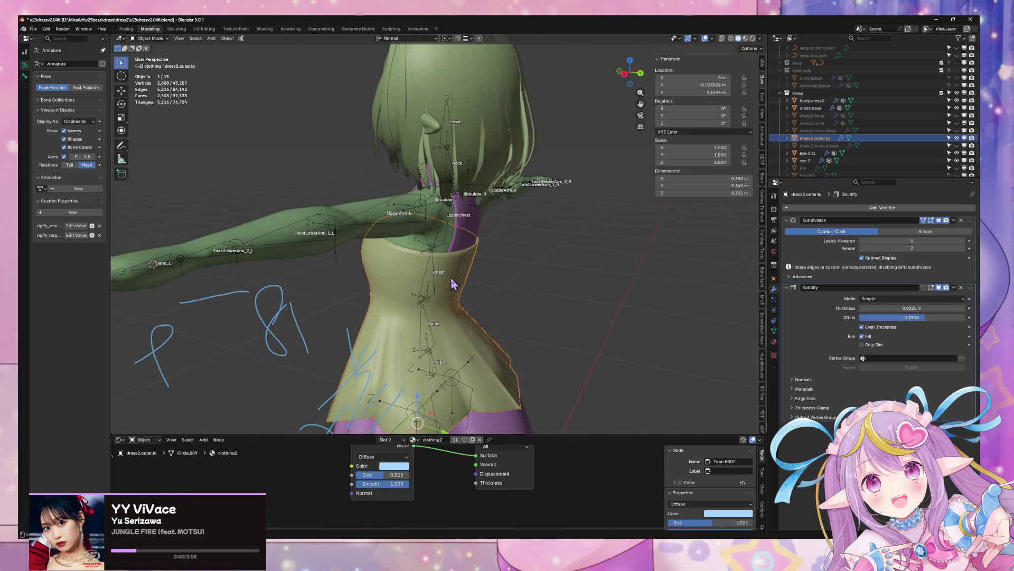
Step: Isolate the outer dress in Edit Mode and clear all of its existing seams
click(203, 29)
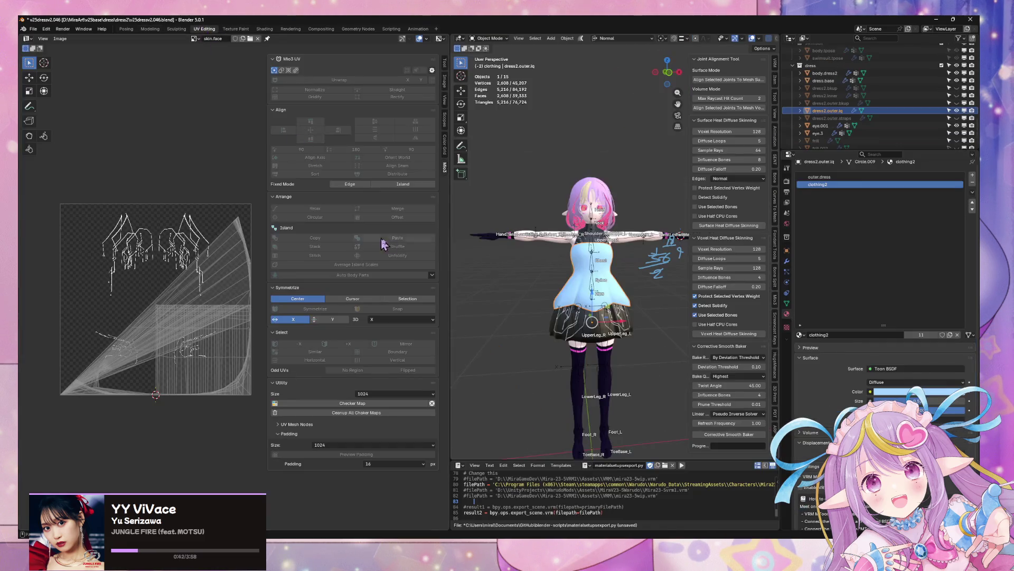
scroll(527, 267, up, 5)
key(Tab)
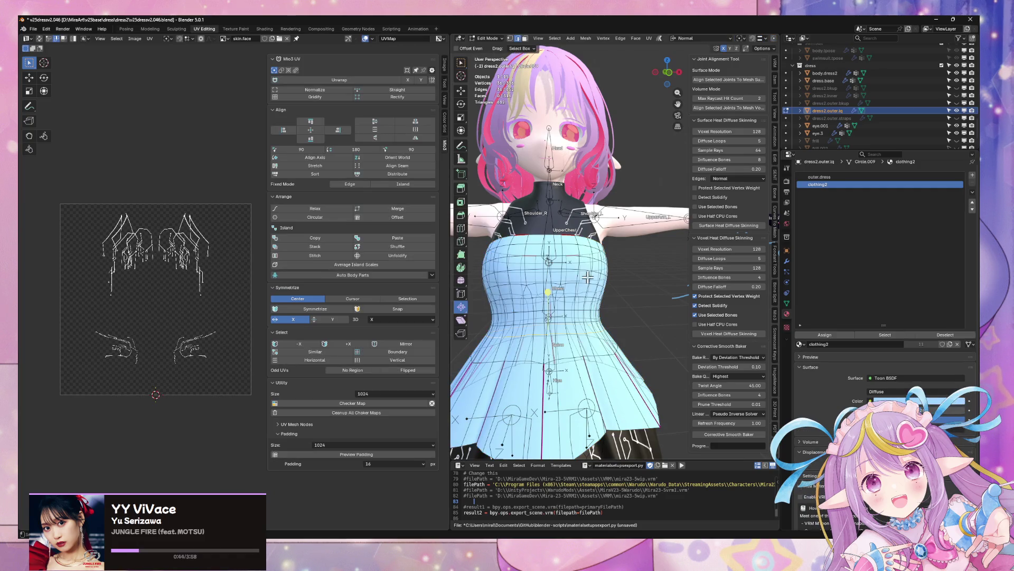
key(KP_Divide)
key(a)
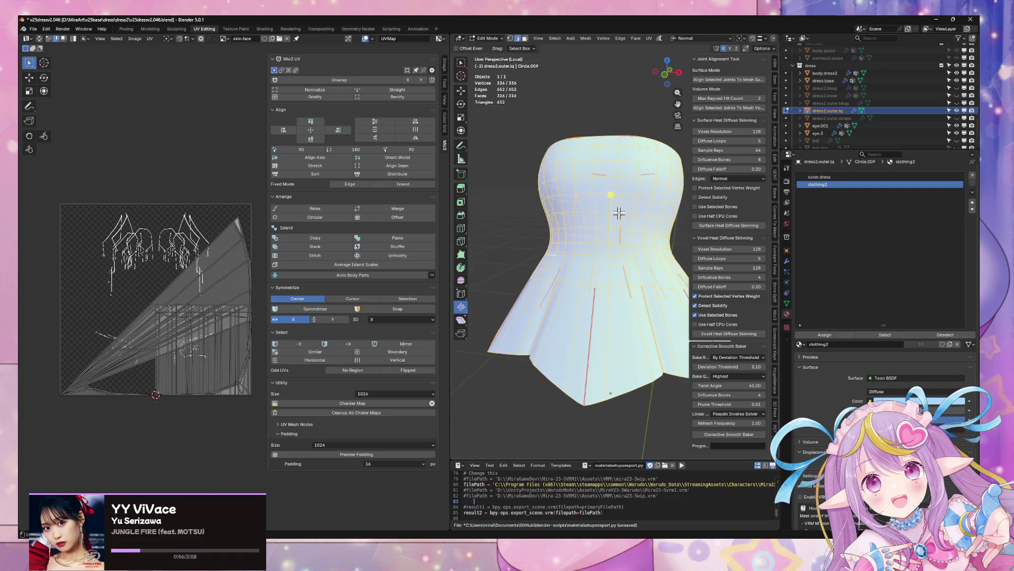
drag(626, 243, 560, 257)
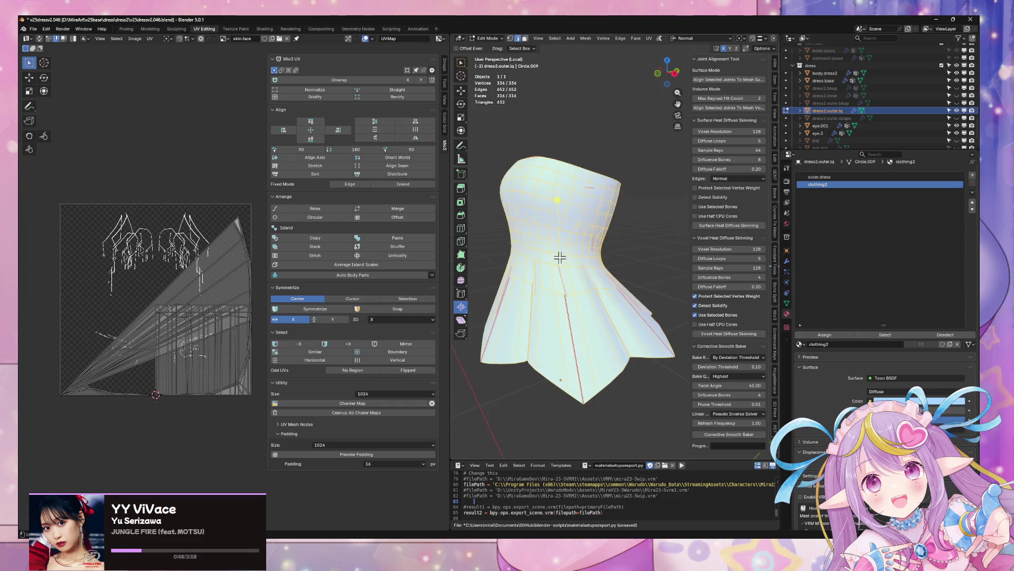
key(ctrl+e)
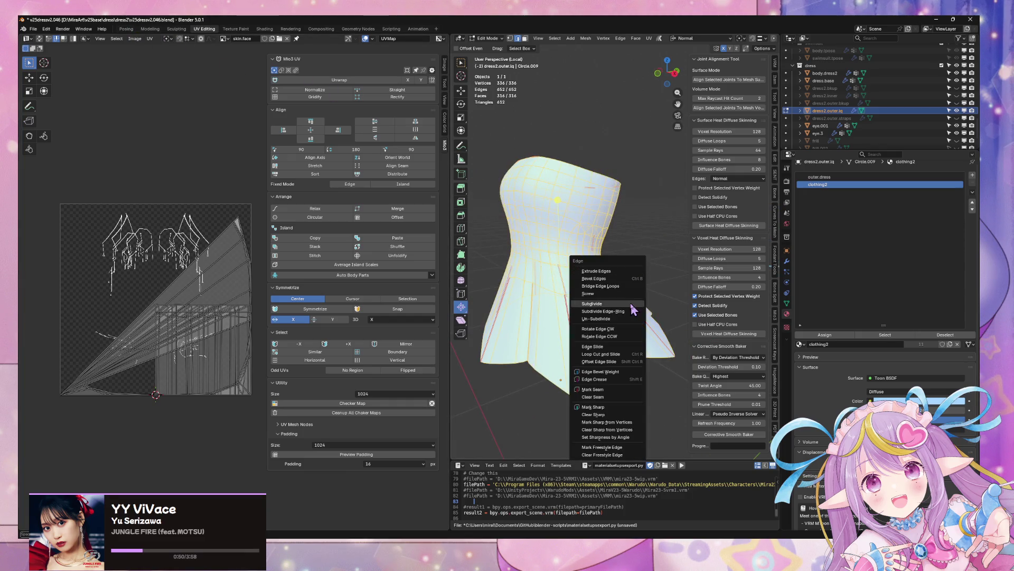
click(623, 396)
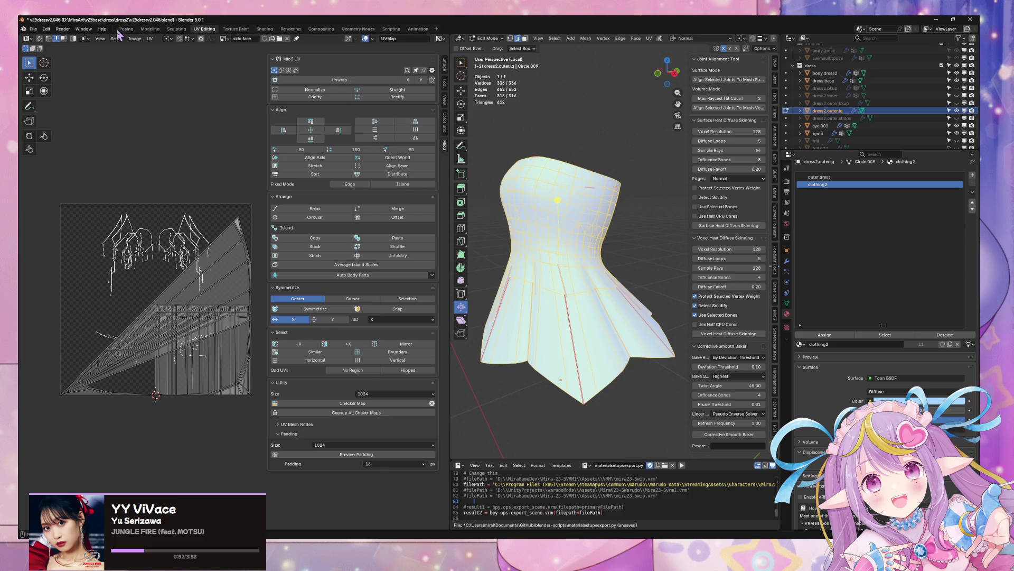
Step: In the Modeling workspace, select the dress's top edge loop and hem edge loop
click(150, 28)
key(Tab)
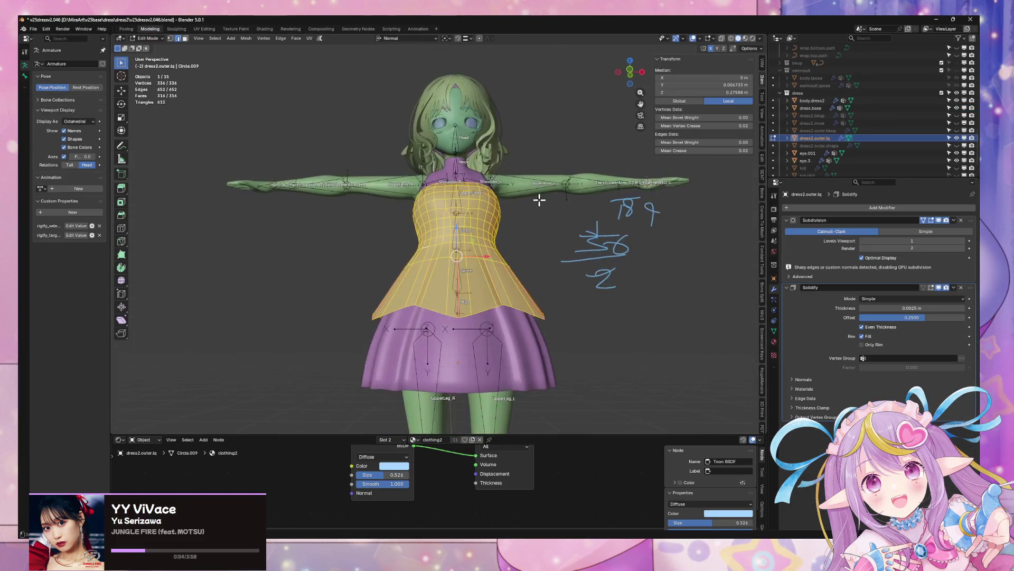
mouse_move(539, 199)
mouse_down()
mouse_move(476, 211)
mouse_move(451, 233)
mouse_up()
key(KP_1)
key(Tab)
scroll(496, 245, up, 4)
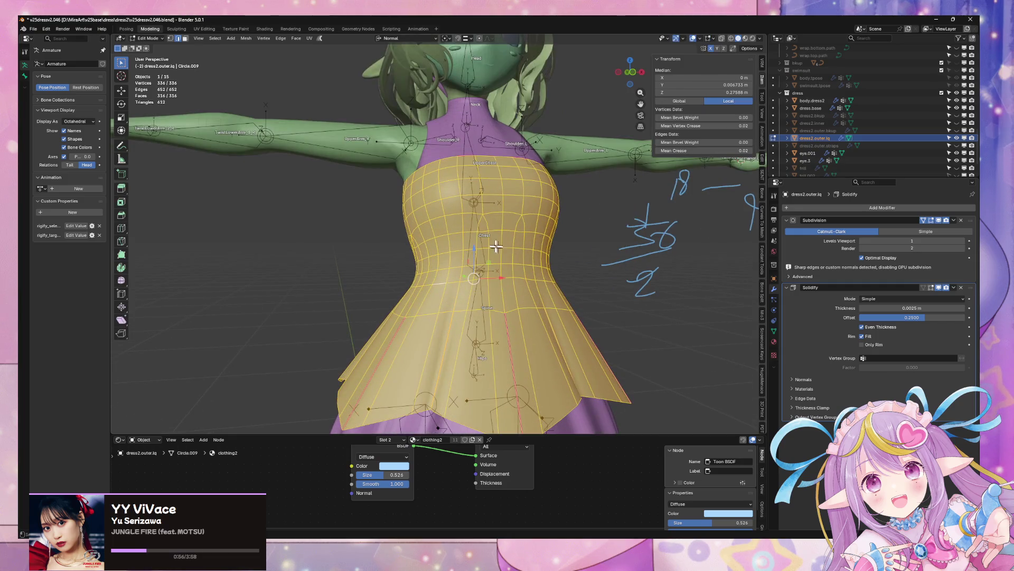
alt+click(537, 222)
mouse_move(537, 222)
mouse_down()
mouse_move(324, 285)
mouse_move(387, 220)
mouse_up()
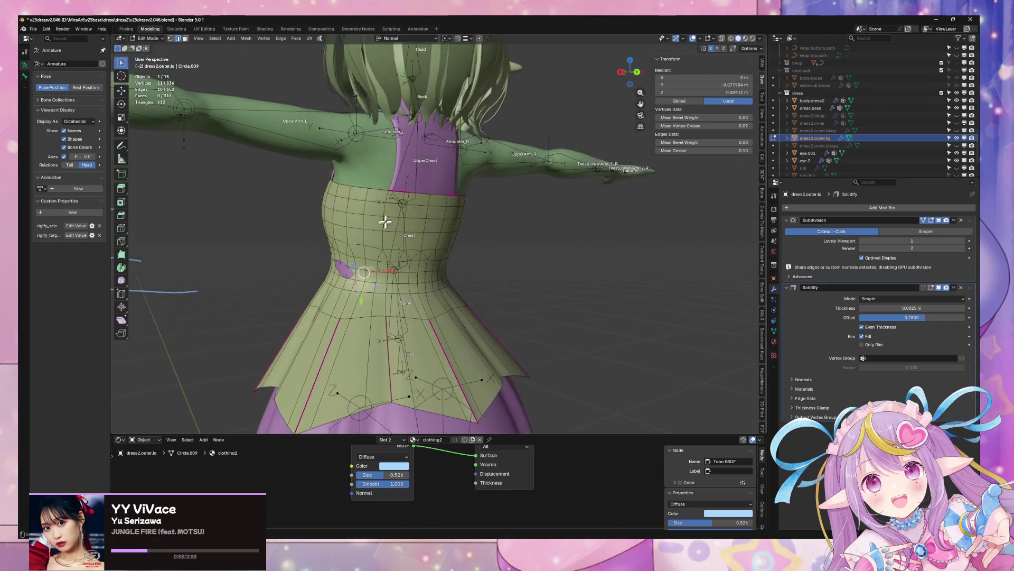
alt+shift+click(419, 194)
mouse_move(502, 317)
mouse_down()
mouse_move(468, 346)
mouse_move(475, 335)
mouse_move(617, 344)
mouse_move(593, 349)
mouse_move(407, 210)
mouse_move(494, 229)
mouse_move(390, 216)
mouse_up()
alt+shift+click(467, 374)
Step: Mark the selected top and hem edge loops as seams
right_click(467, 373)
click(486, 359)
right_click(392, 194)
click(391, 209)
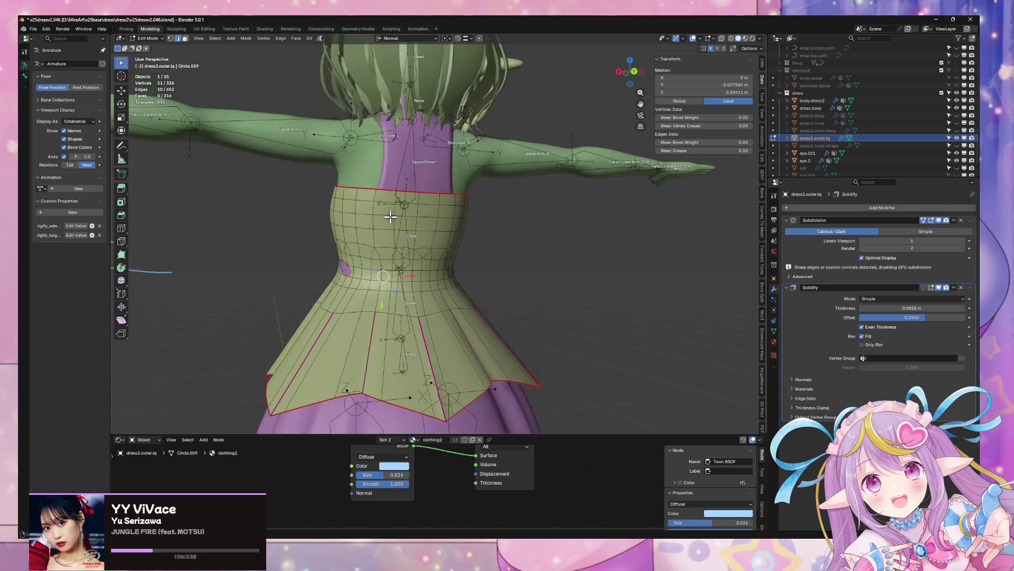
Step: Mark the vertical centre line down the skirt as a seam, then select the whole mesh
drag(428, 248, 412, 254)
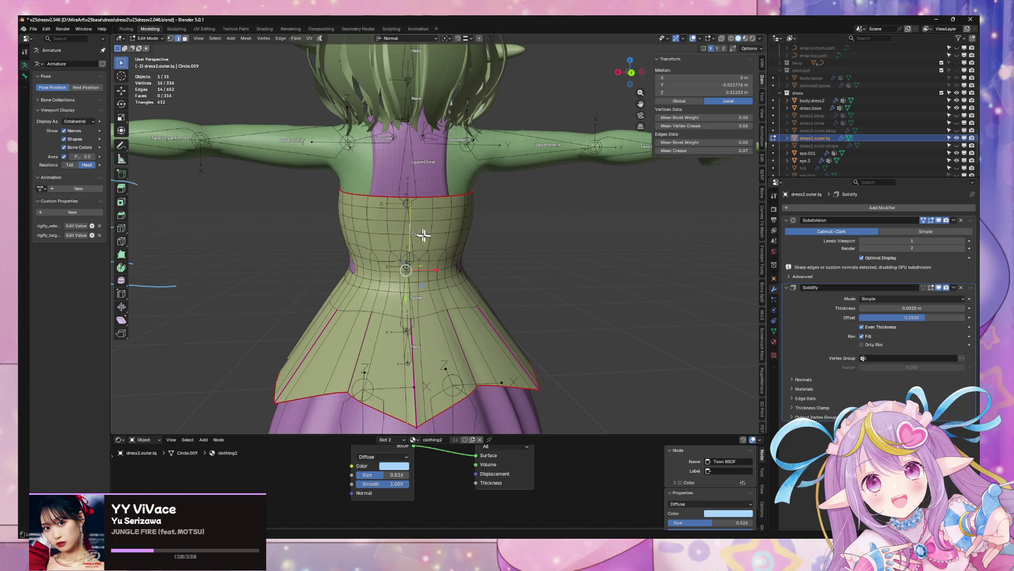
scroll(426, 290, up, 4)
alt+shift+click(383, 285)
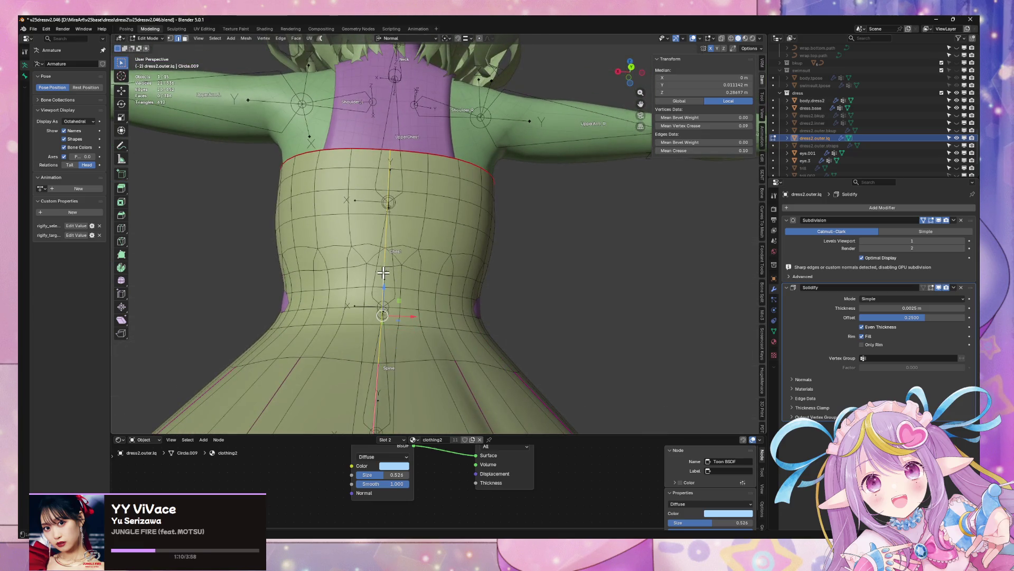
scroll(388, 283, down, 3)
right_click(411, 289)
click(411, 292)
key(a)
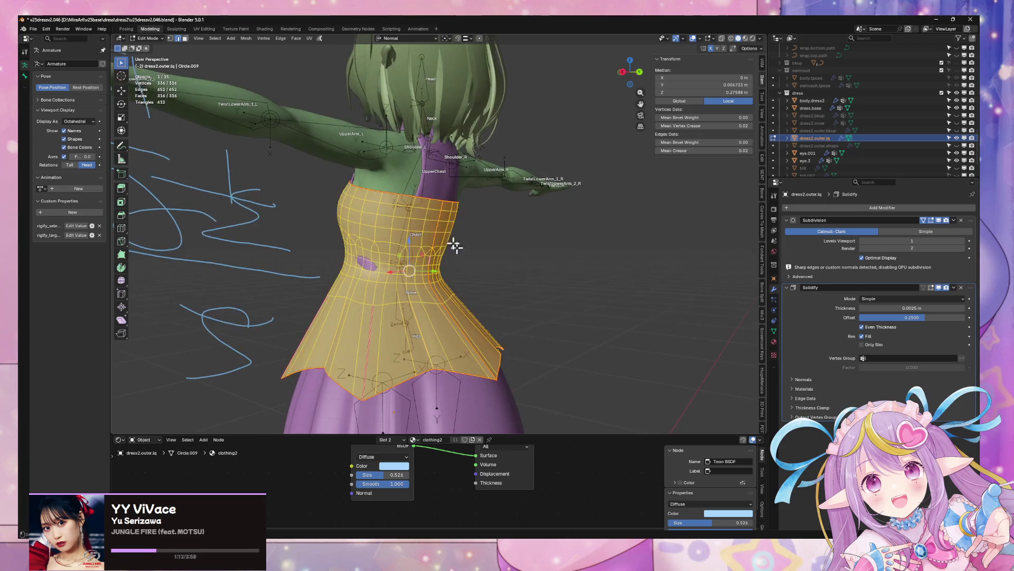
click(204, 29)
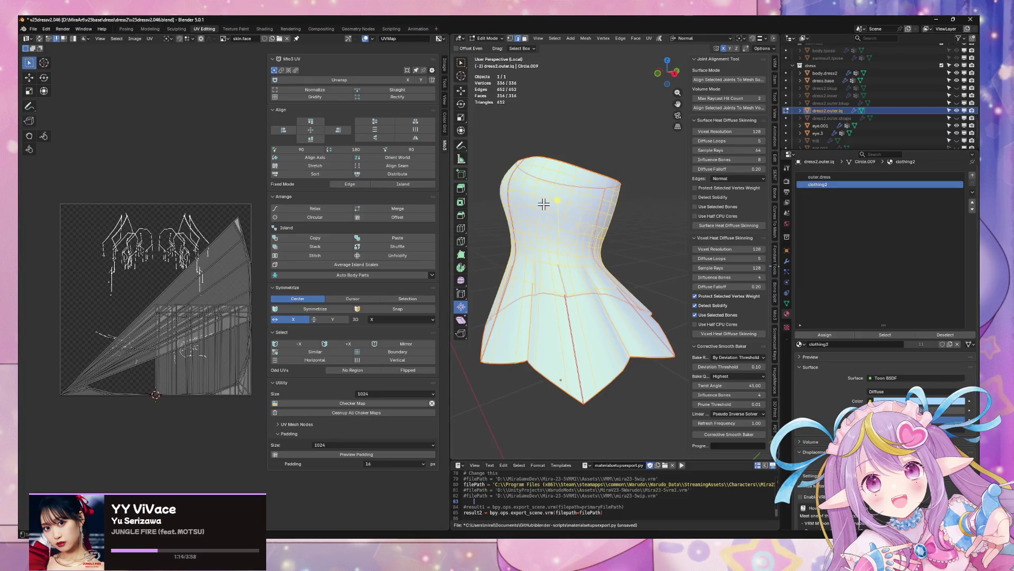
Step: Unwrap the dress along its new seams and straighten the UV islands into a grid
drag(668, 73, 678, 81)
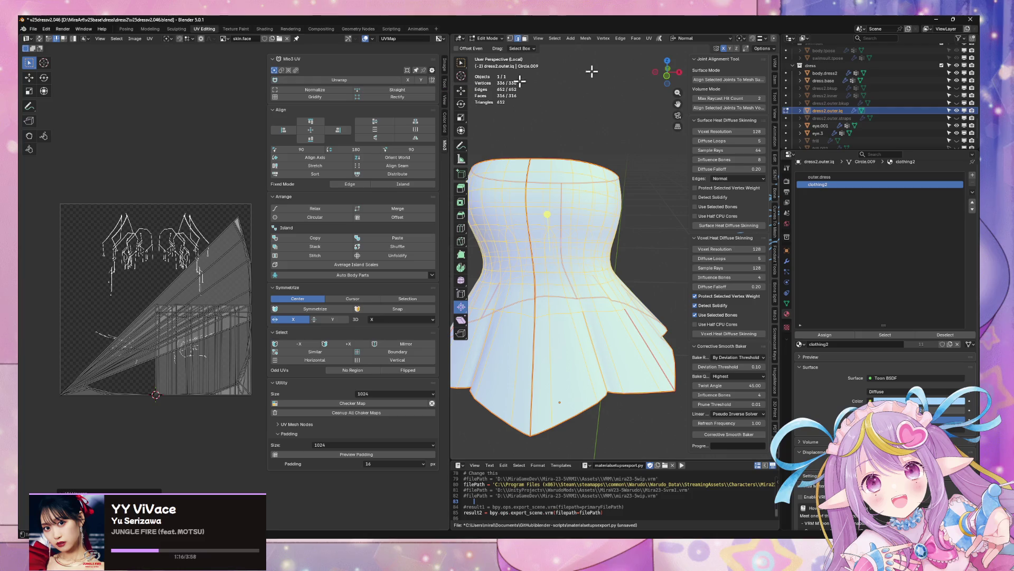
click(649, 38)
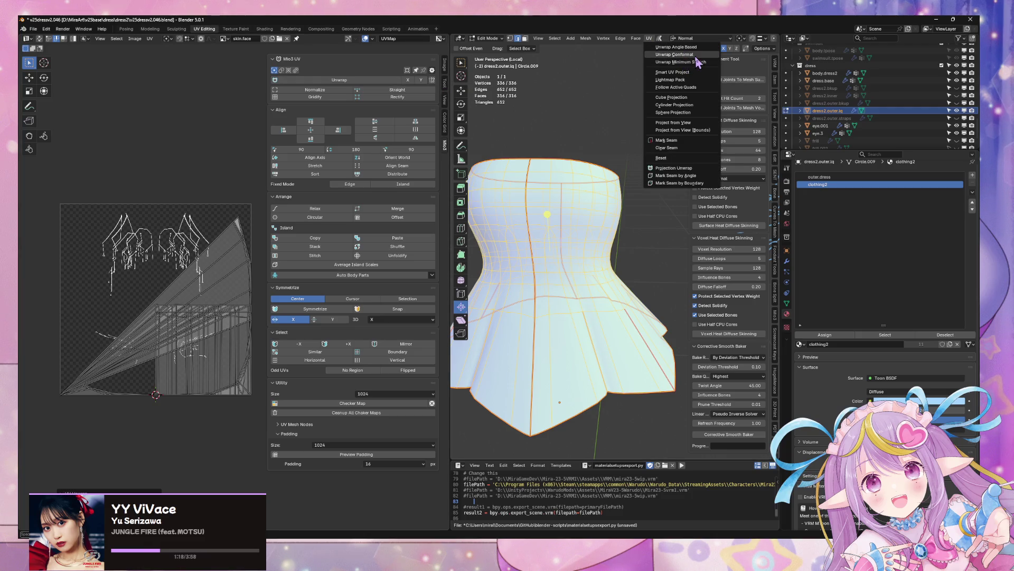
click(697, 63)
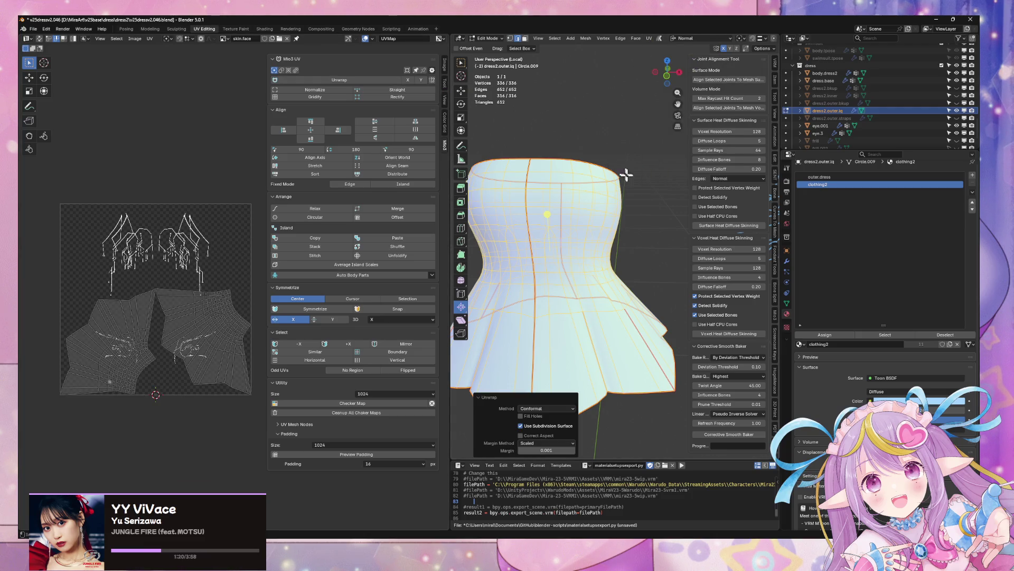
mouse_move(626, 174)
mouse_down()
mouse_move(525, 165)
mouse_move(636, 197)
mouse_up()
right_click(636, 197)
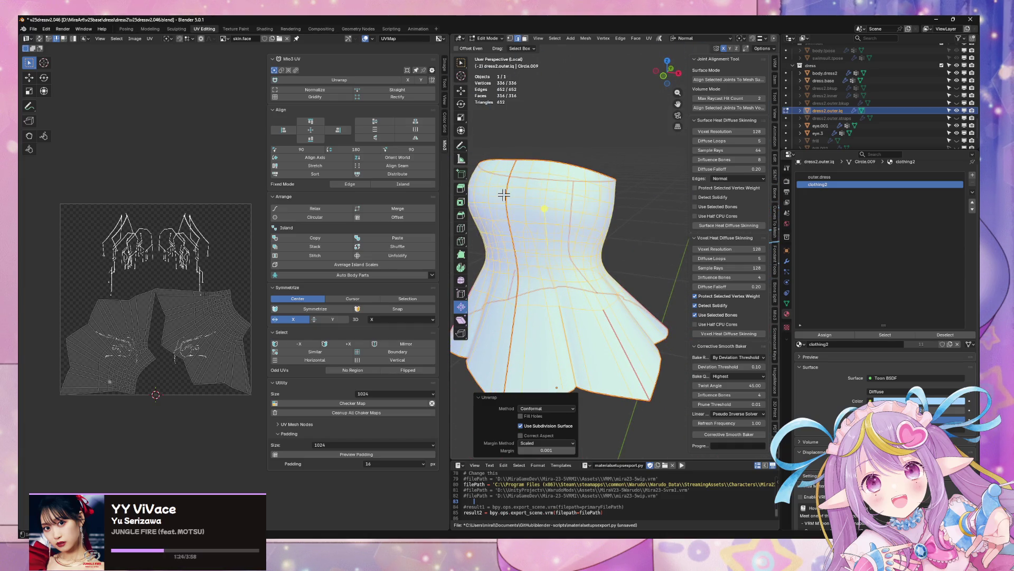
drag(539, 198, 581, 122)
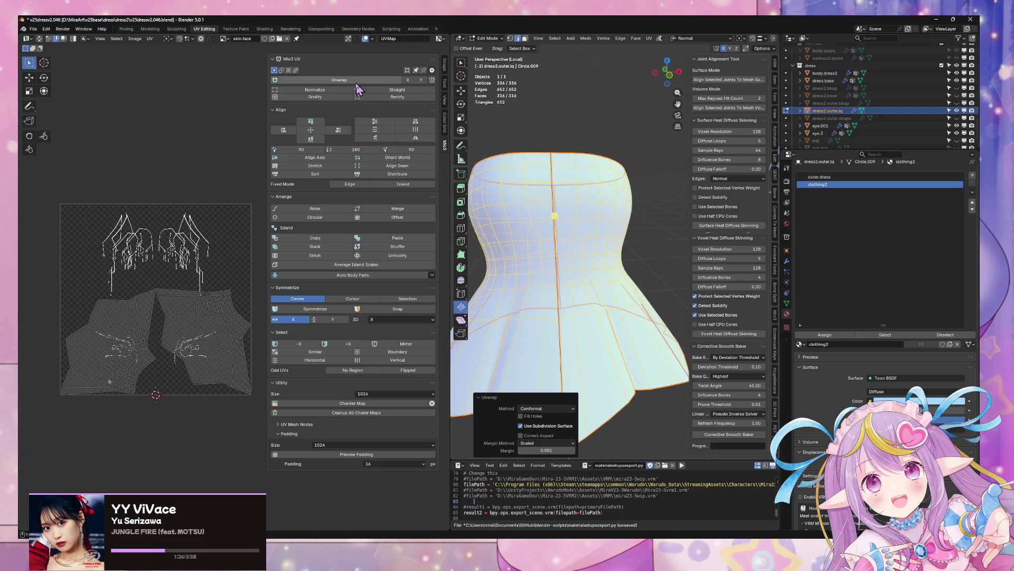
click(310, 89)
click(306, 97)
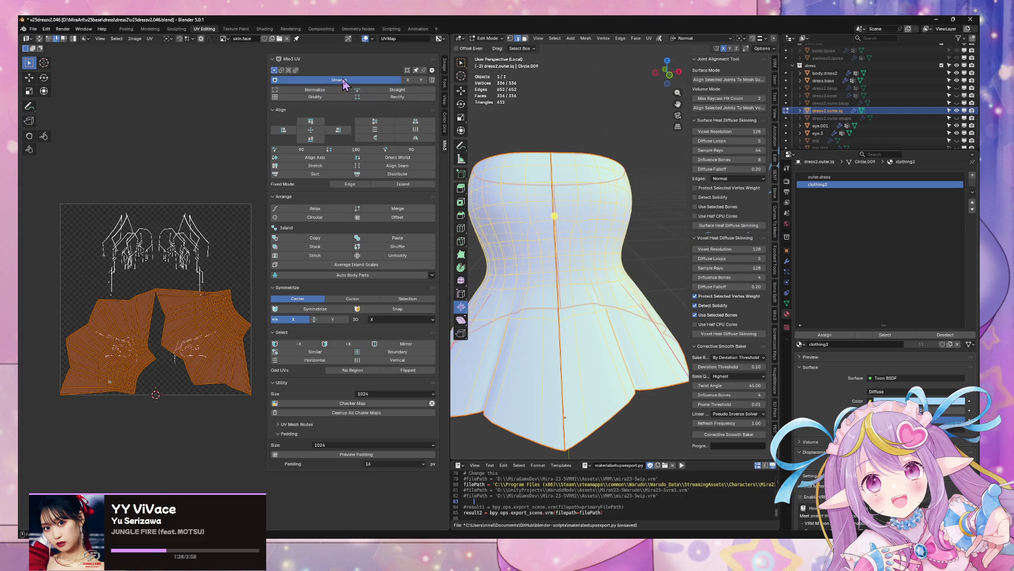
Step: Re-unwrap the dress with Conformal, then switch to Minimum Stretch instead
click(668, 72)
click(649, 39)
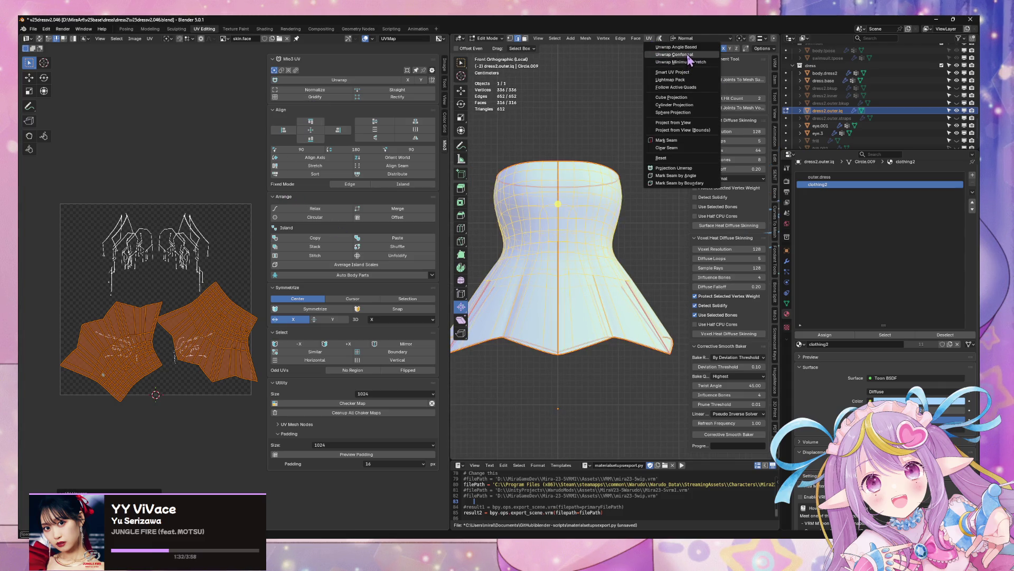
click(688, 55)
click(649, 38)
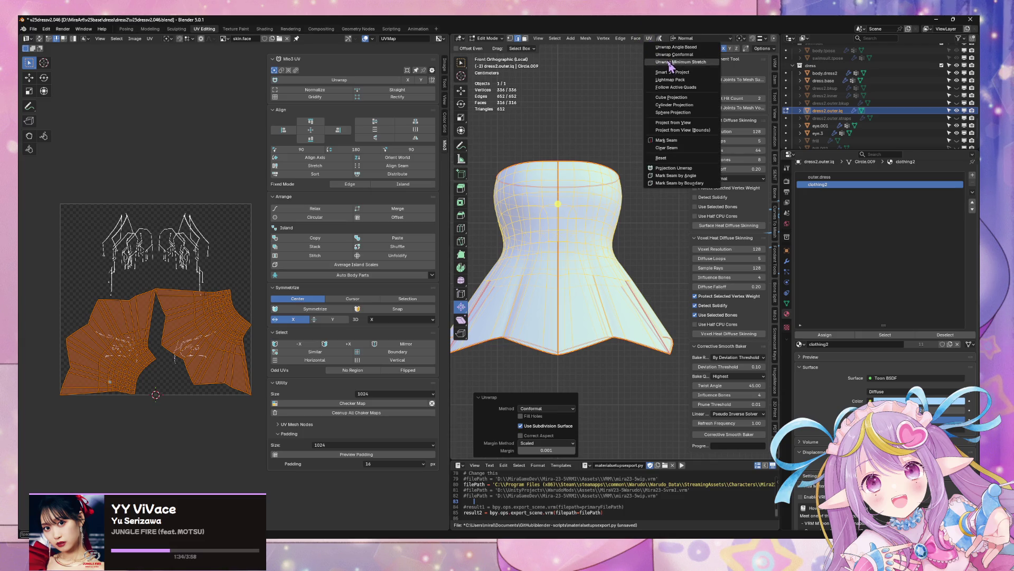
click(670, 62)
click(547, 242)
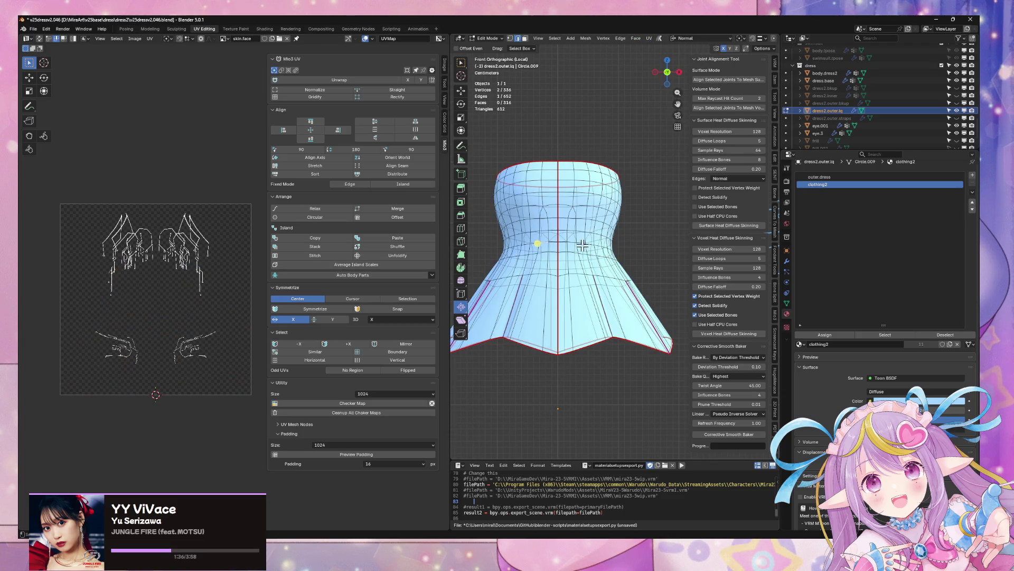
Step: Select the top rim edge loop and mark it as a seam
mouse_move(582, 244)
mouse_down()
mouse_move(491, 274)
mouse_move(486, 233)
mouse_move(523, 255)
mouse_move(570, 204)
mouse_move(516, 233)
mouse_move(482, 186)
mouse_up()
alt+shift+click(568, 201)
key(ctrl+e)
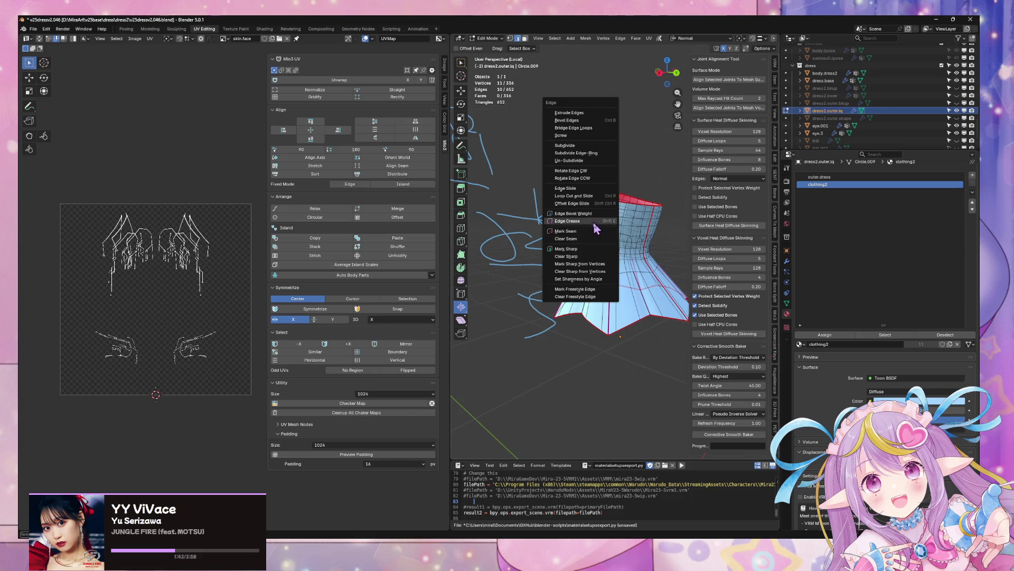
click(596, 230)
drag(596, 230, 639, 222)
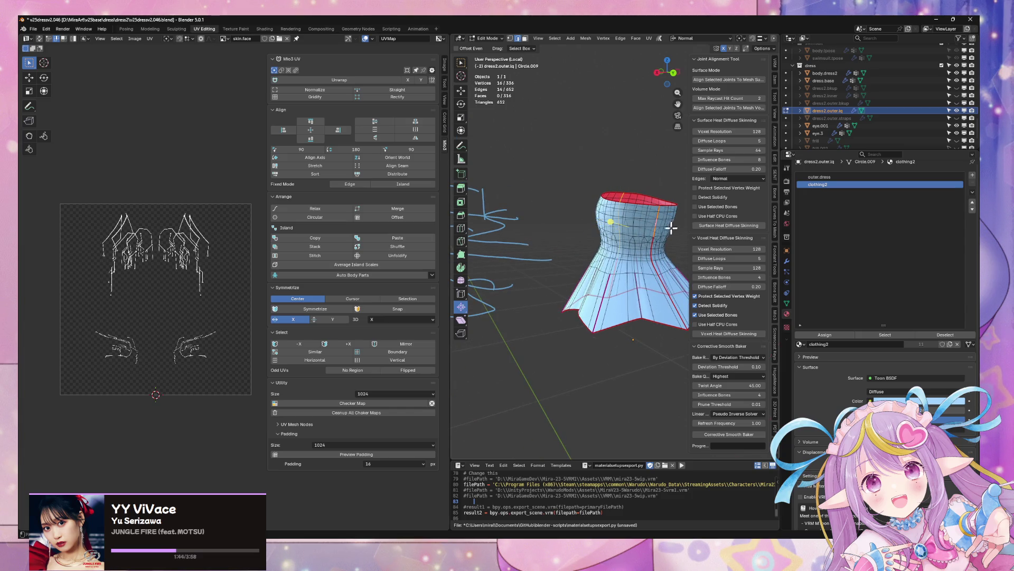
key(ctrl+e)
click(666, 246)
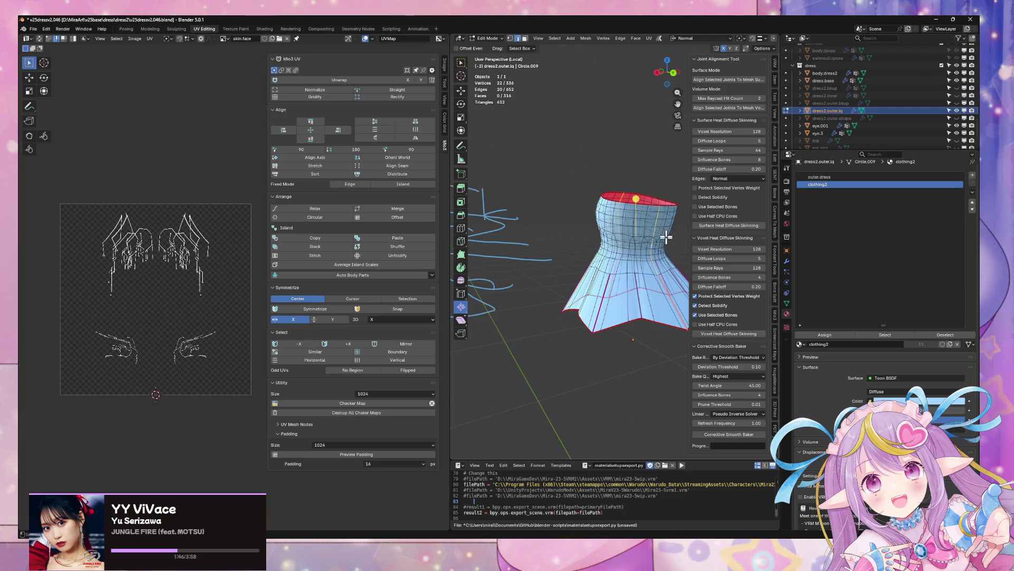
Step: Select an edge path running down the dress's right side and mark it as a seam
mouse_move(665, 246)
mouse_down()
mouse_move(590, 212)
mouse_move(603, 217)
mouse_move(578, 220)
mouse_move(598, 223)
mouse_up()
key(KP_3)
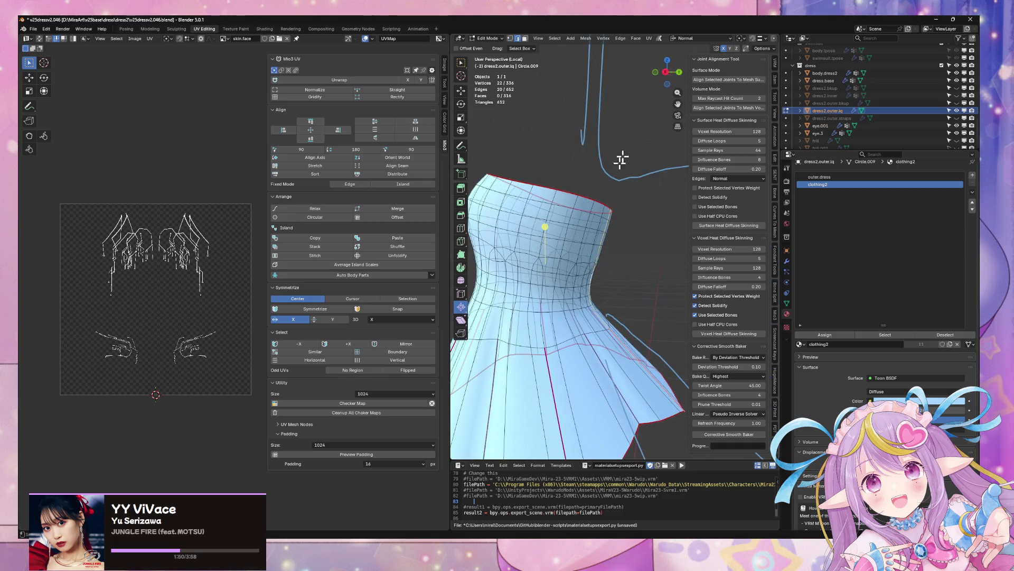
mouse_move(654, 85)
mouse_down()
mouse_move(595, 182)
mouse_move(576, 170)
mouse_move(597, 228)
mouse_move(652, 217)
mouse_move(588, 239)
mouse_move(617, 231)
mouse_move(602, 217)
mouse_move(622, 214)
mouse_move(611, 208)
mouse_move(625, 202)
mouse_move(716, 208)
mouse_move(681, 243)
mouse_up()
ctrl+click(618, 217)
alt+shift+click(619, 209)
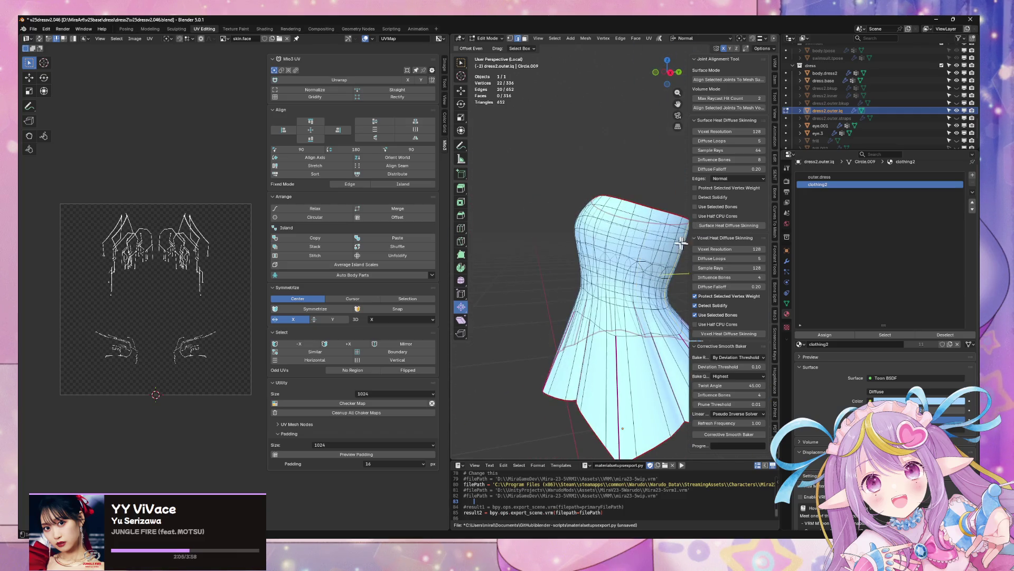
right_click(639, 225)
click(642, 179)
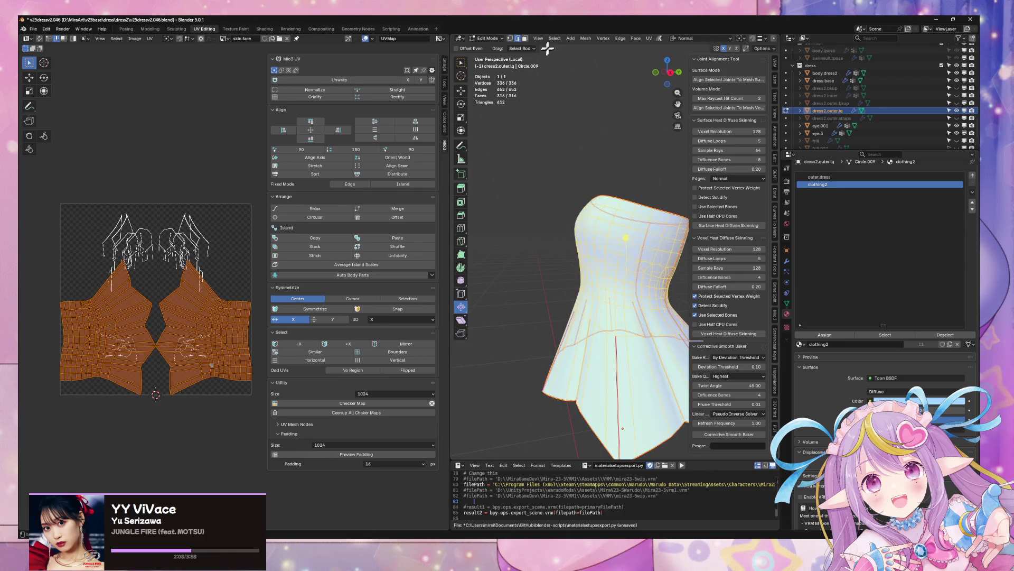
Step: Unwrap the whole dress with Minimum Stretch, then unwrap one seam-bounded half alone with Mio3 UV
click(650, 38)
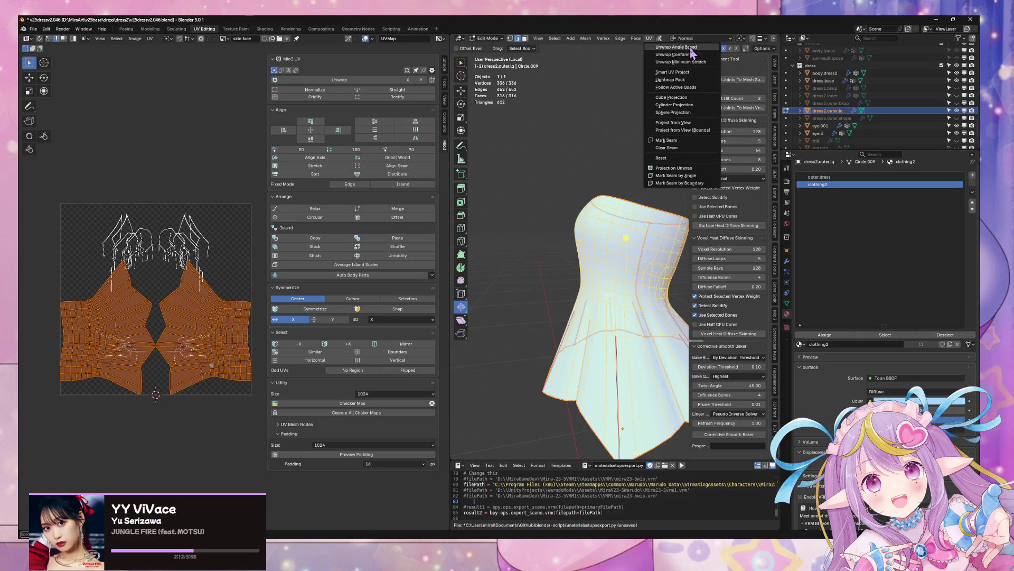
click(687, 62)
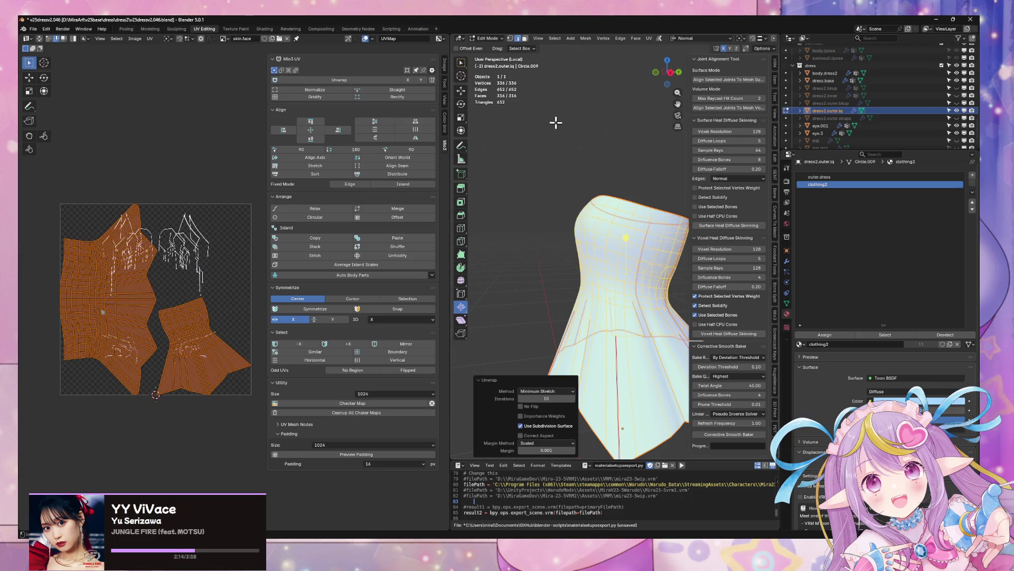
click(639, 249)
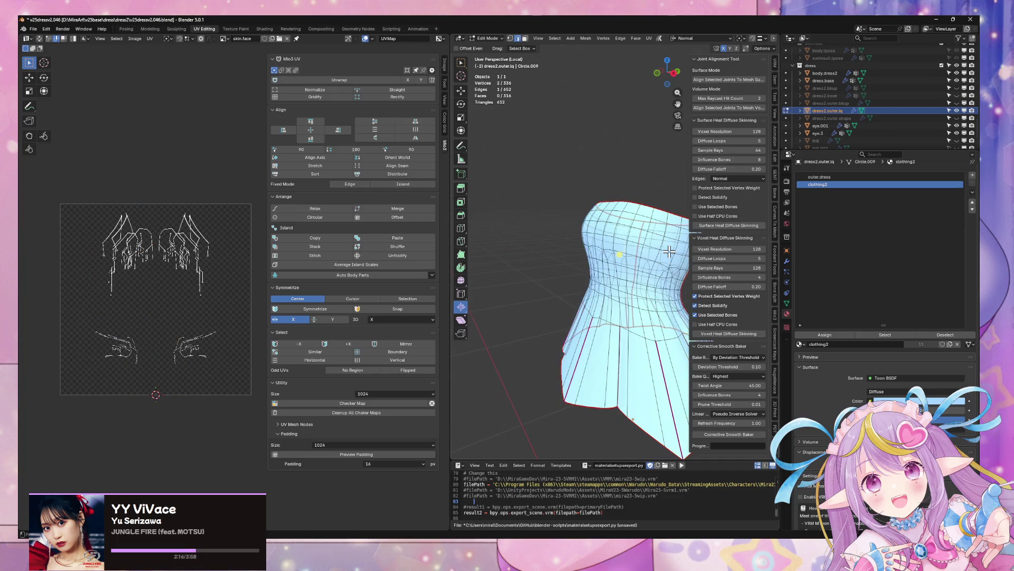
key(ctrl+l)
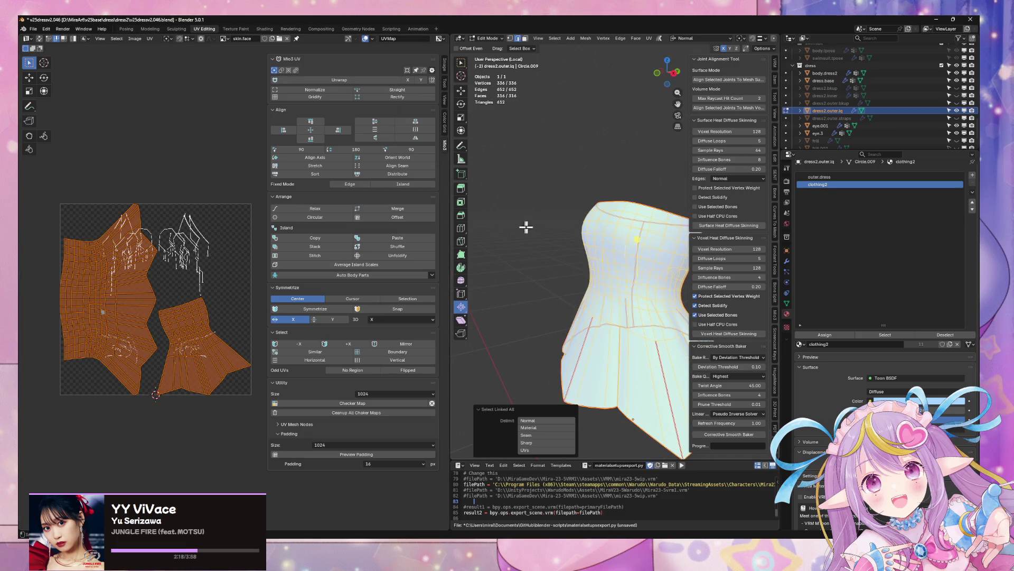
click(526, 435)
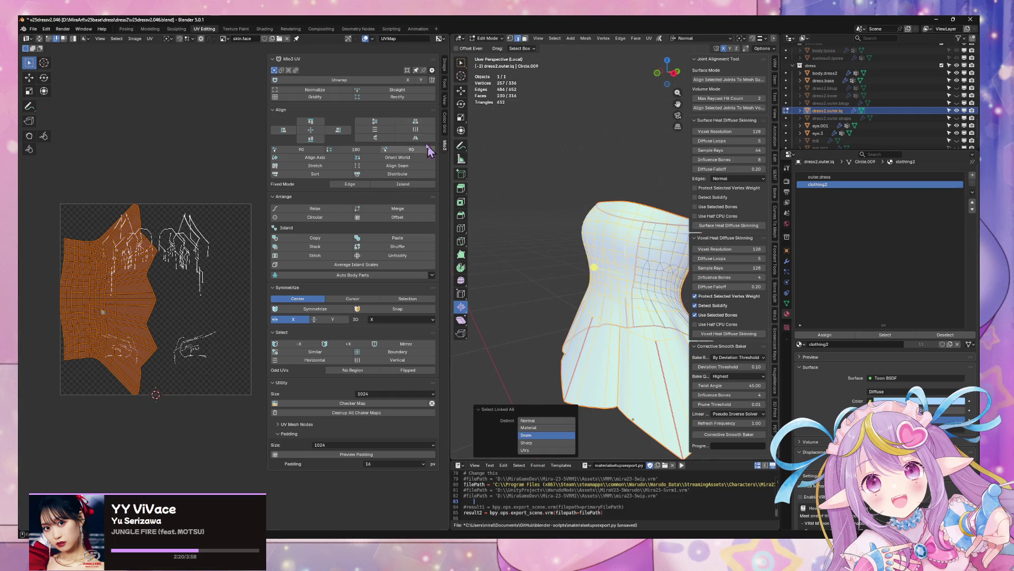
click(361, 85)
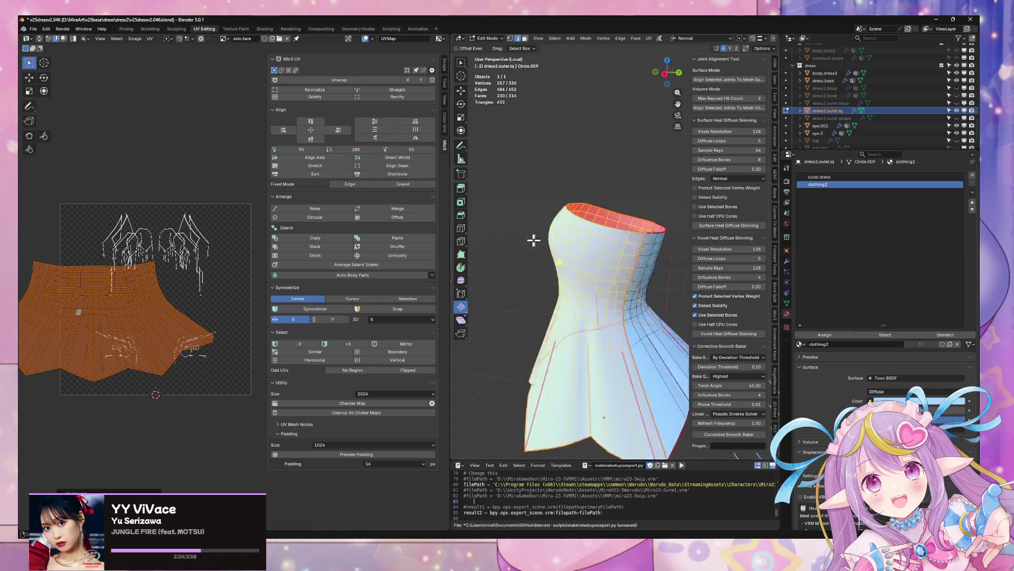
Step: Unwrap the right half separately and rotate its UV island 180°
click(617, 309)
key(ctrl+l)
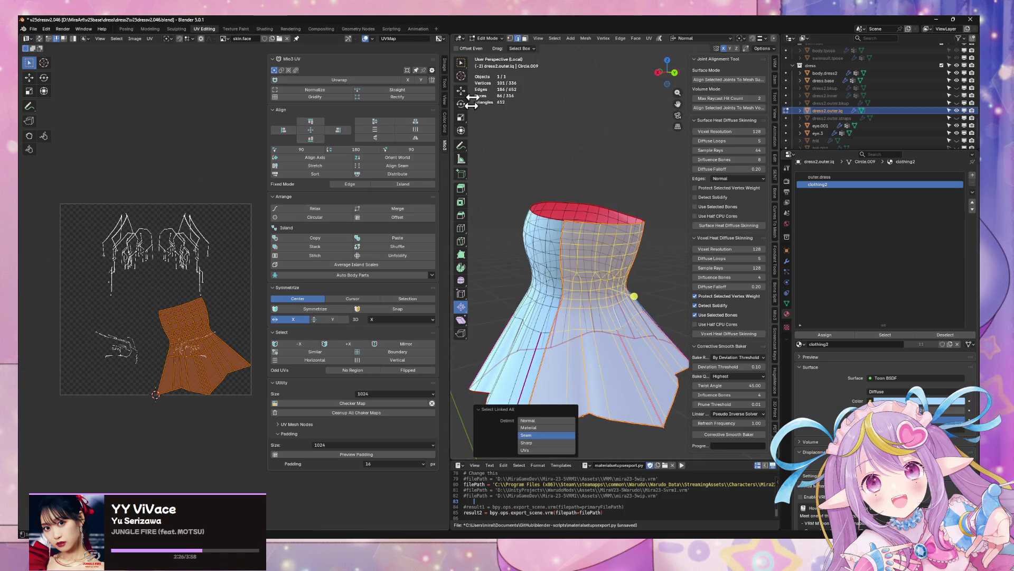
click(364, 80)
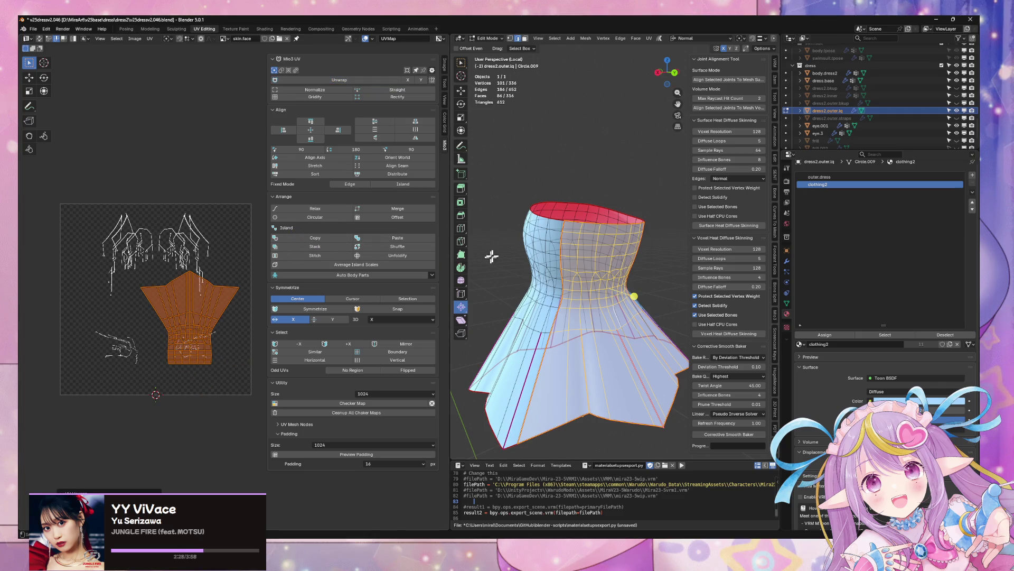
text(r)
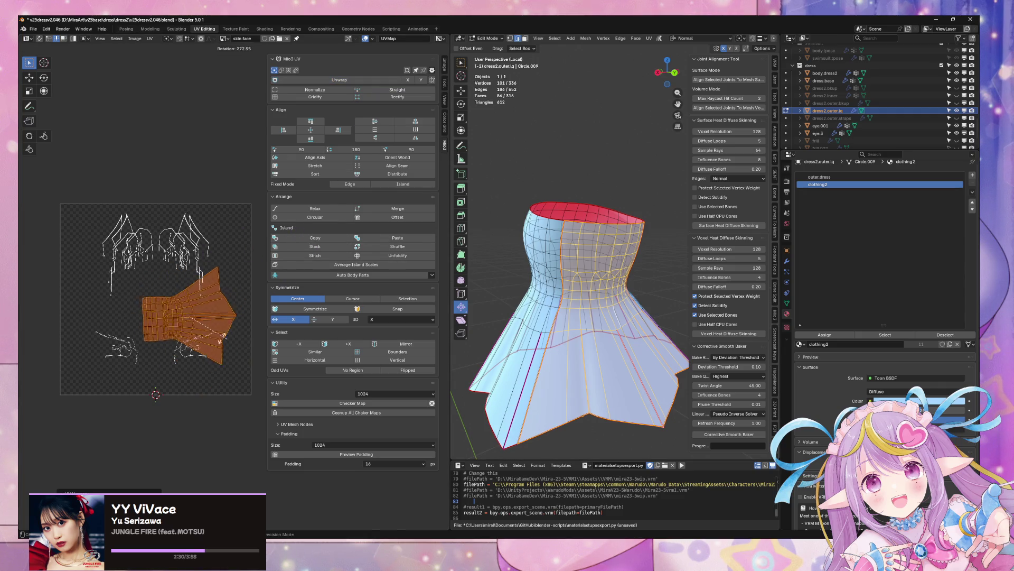
text(180)
key(Return)
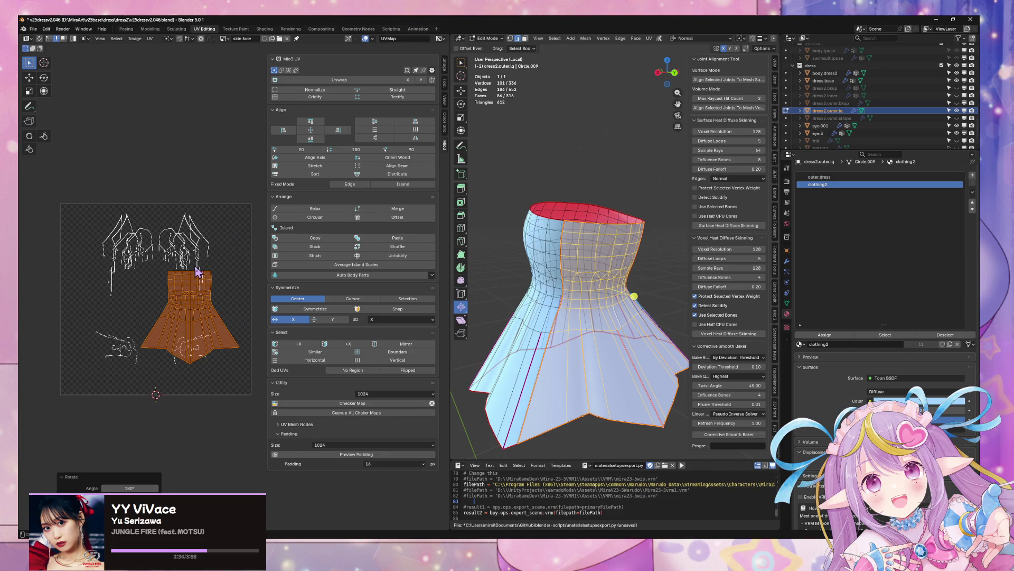
key(Tab)
key(Tab)
key(Tab)
key(Tab)
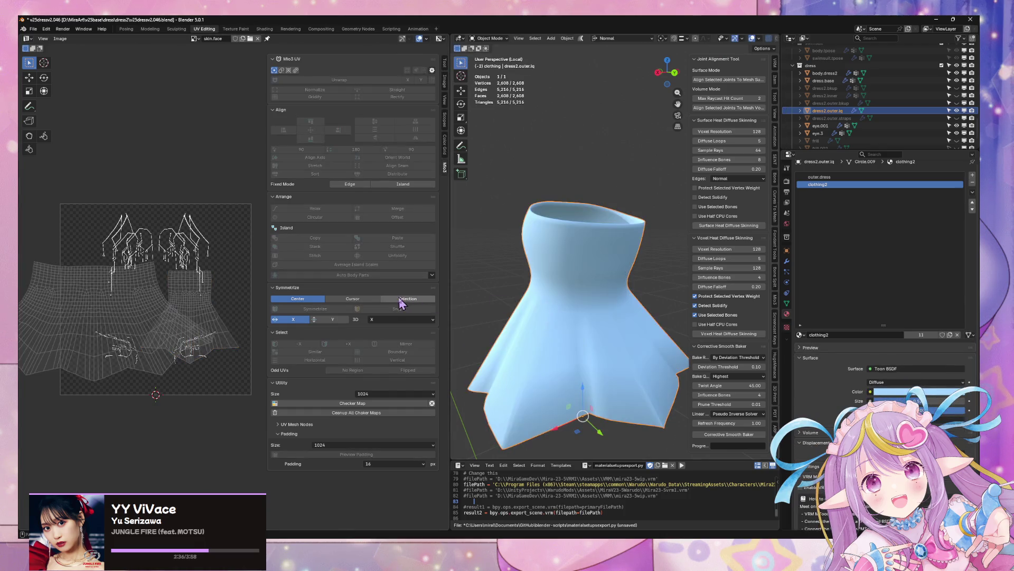
key(ctrl+z)
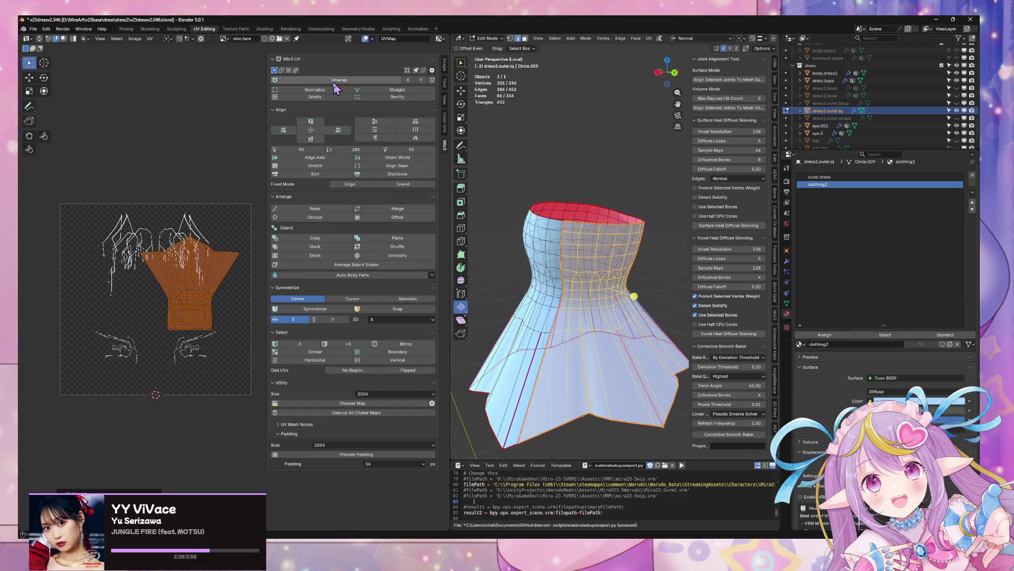
Step: Select a seam-bounded part, auto-mark seams by edge angle, then select the whole dress
click(537, 285)
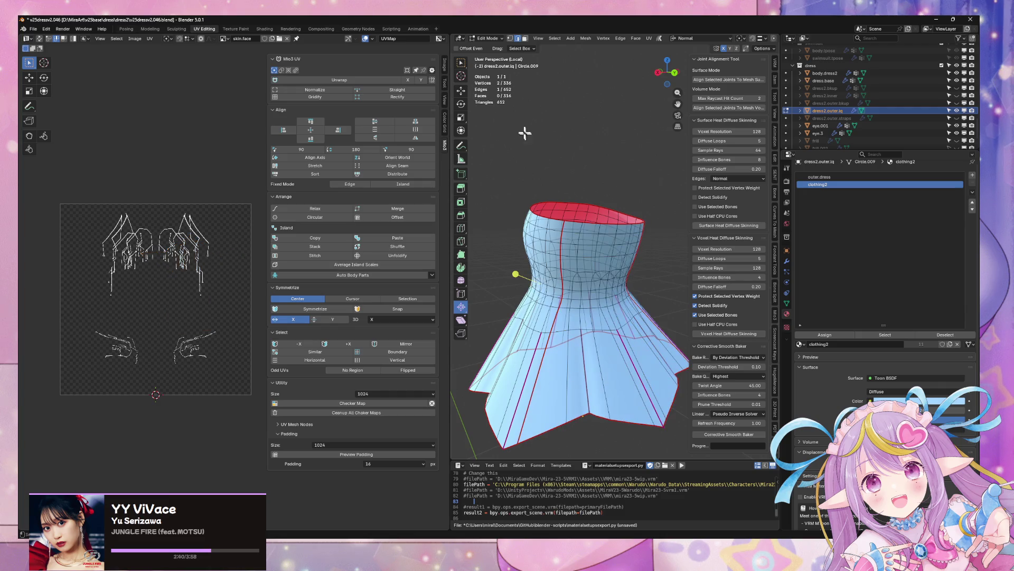
key(ctrl+l)
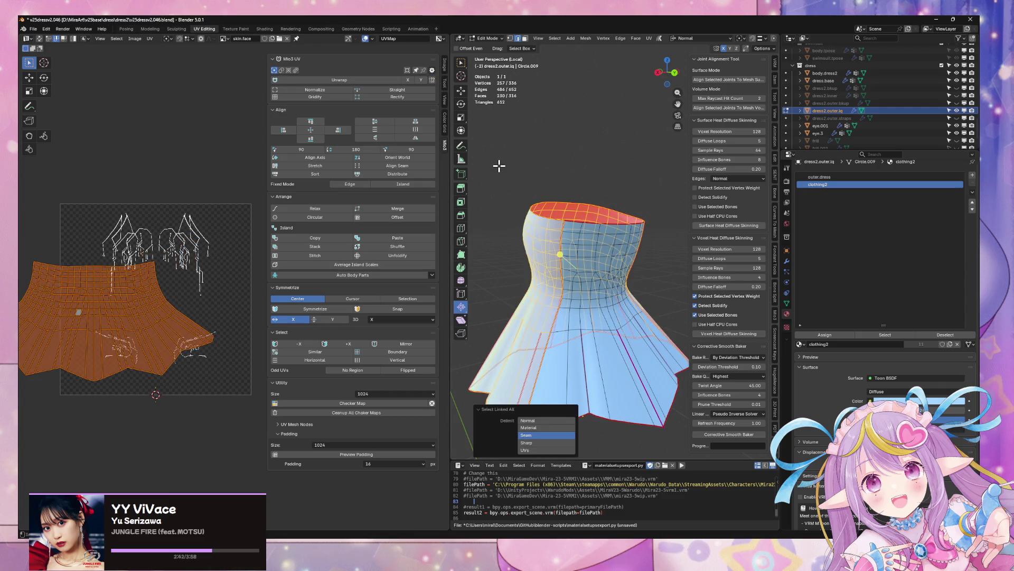
click(338, 82)
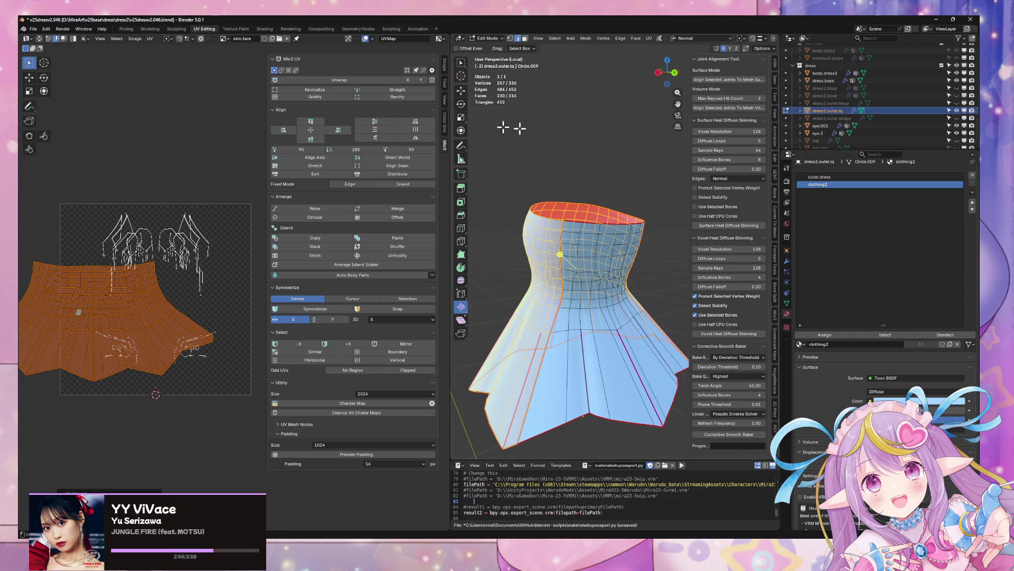
click(650, 38)
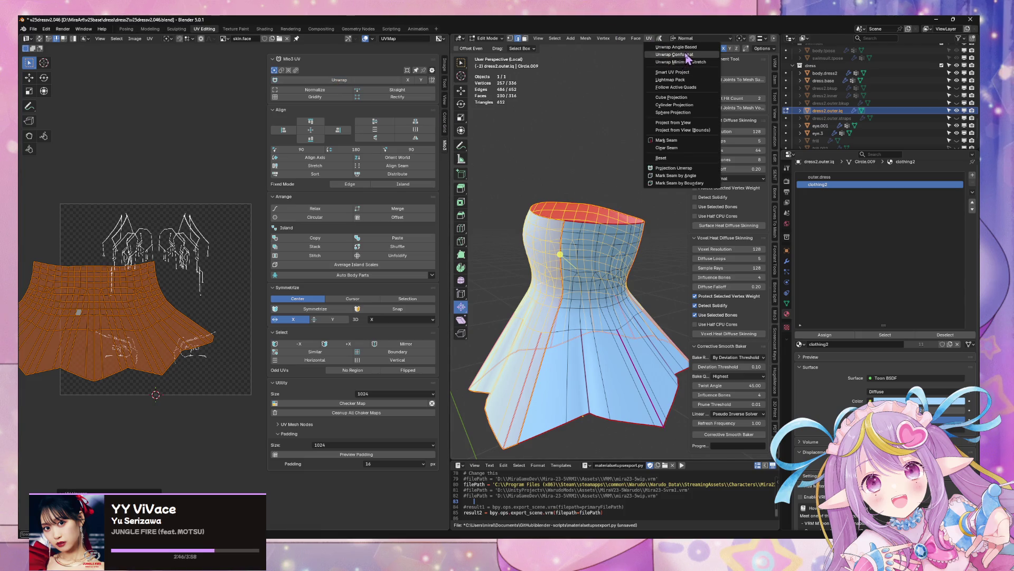
click(676, 175)
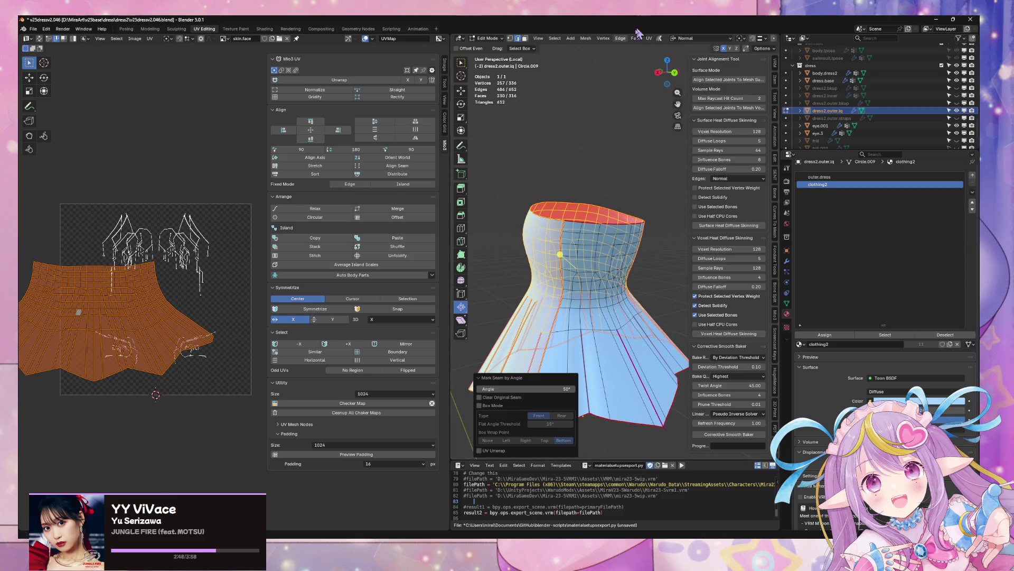
key(a)
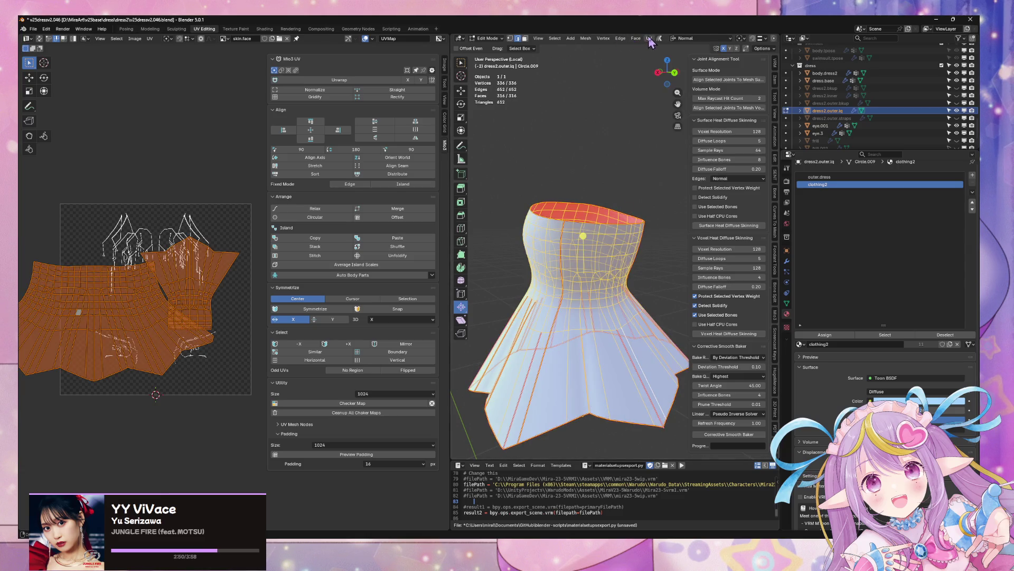
Step: Unwrap the dress with Minimum Stretch, then Conformal, and re-unwrap it with Mio3 UV
click(649, 38)
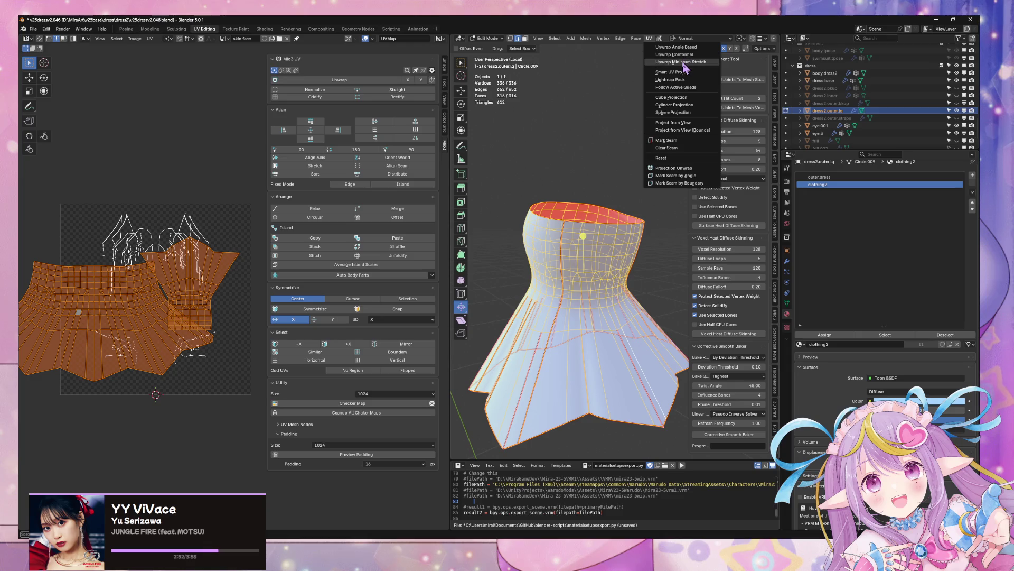
click(681, 62)
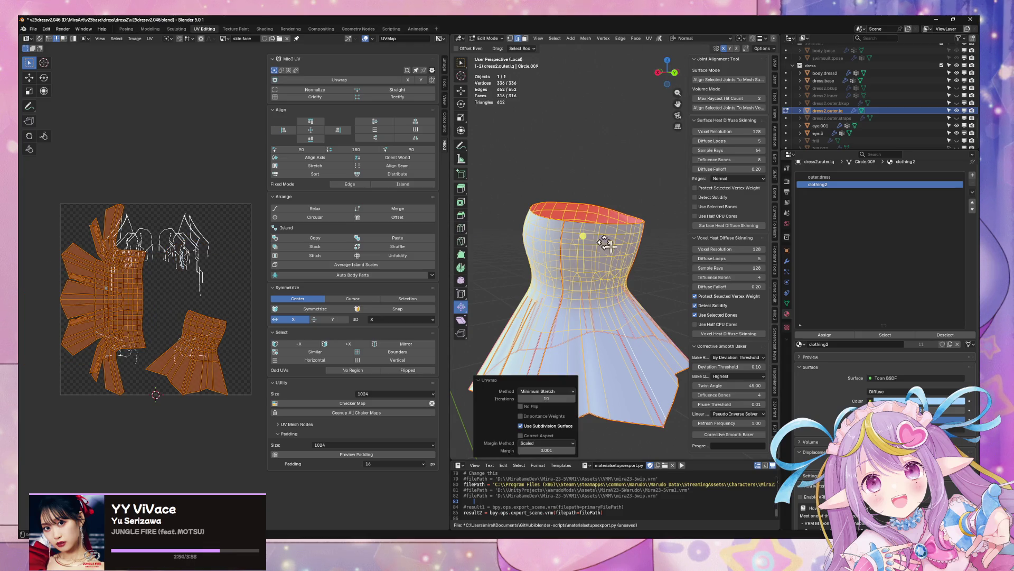
drag(595, 238, 572, 171)
click(648, 38)
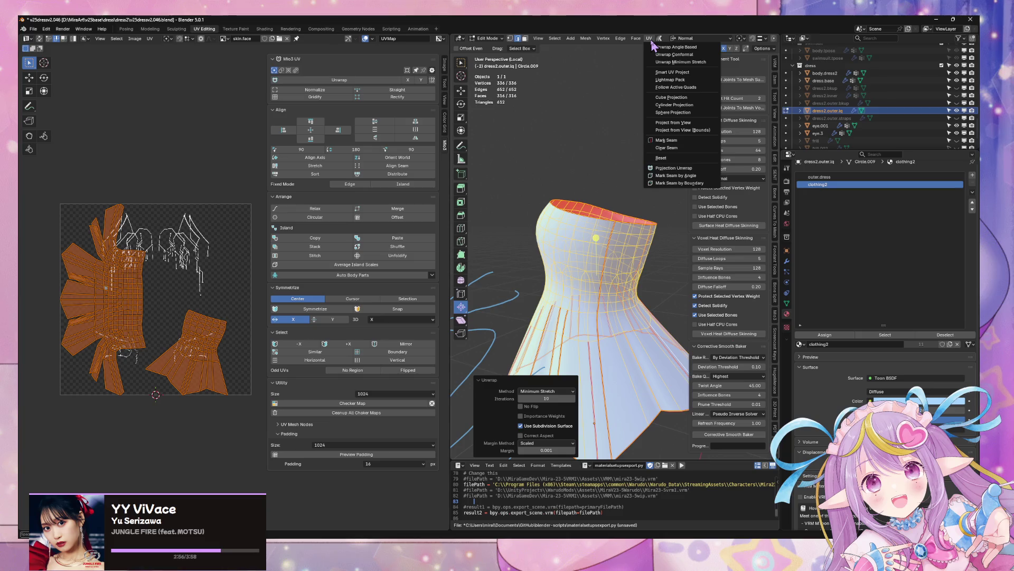
click(675, 55)
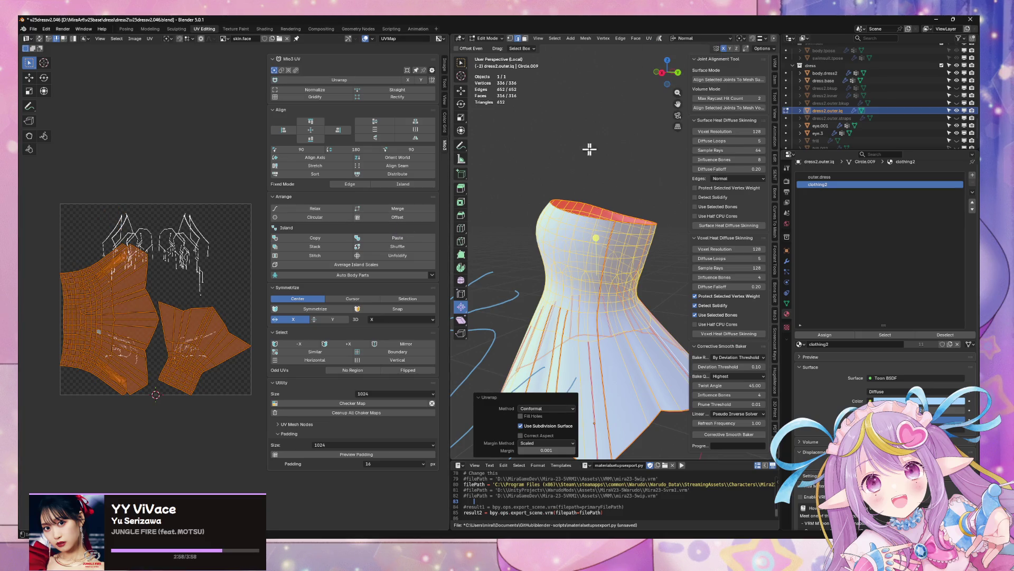
click(649, 38)
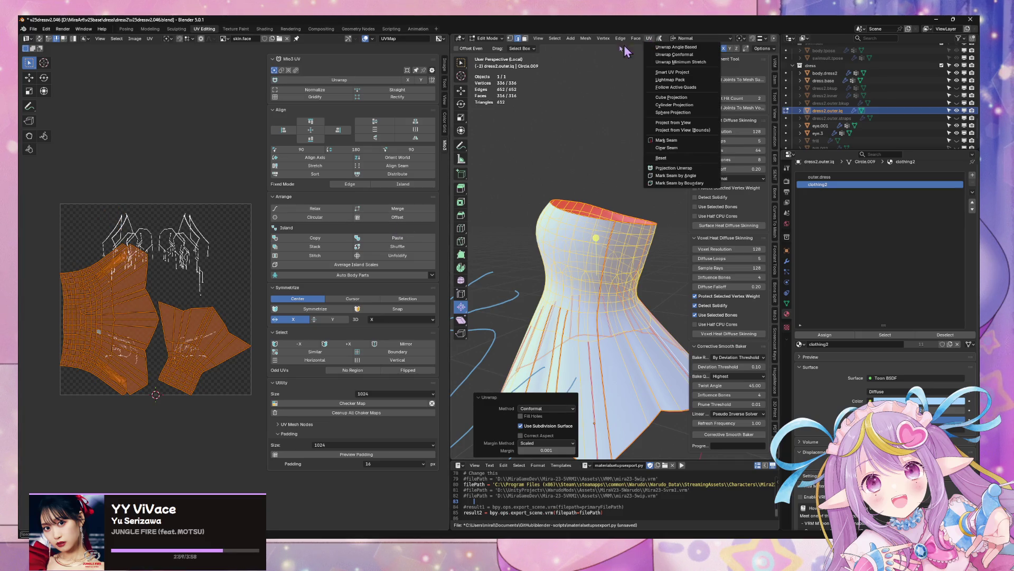
click(363, 80)
scroll(103, 316, up, 5)
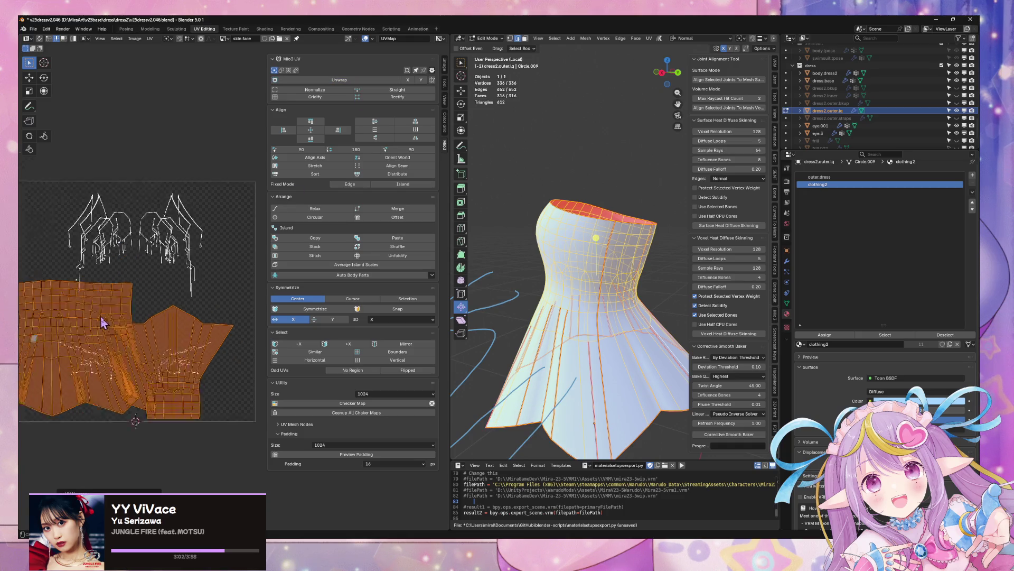
scroll(204, 283, left, 2)
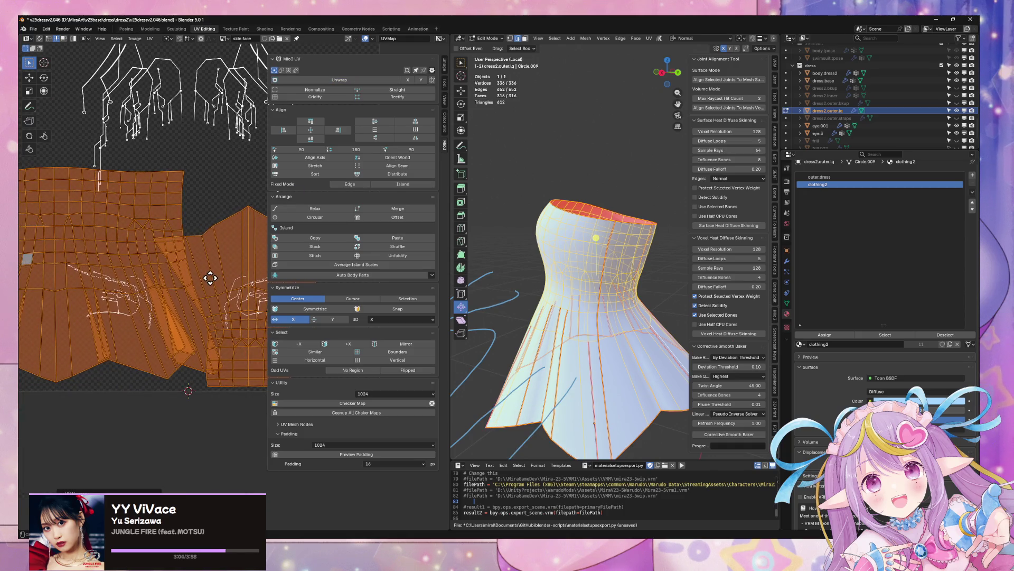
Step: Clear the unwanted seams from the chosen dress edges, toggling select-all to check the result
key(ctrl+e)
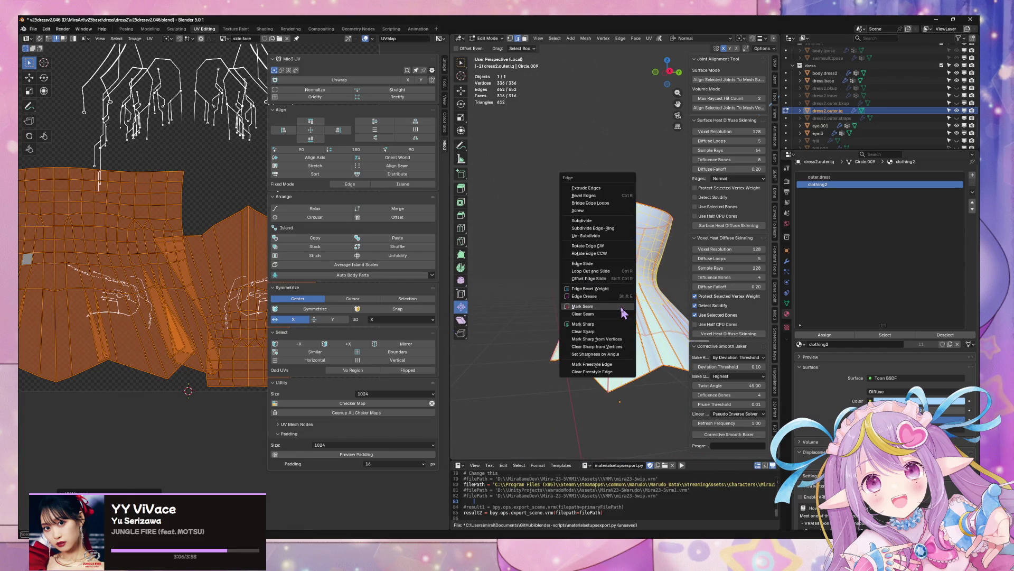
click(602, 313)
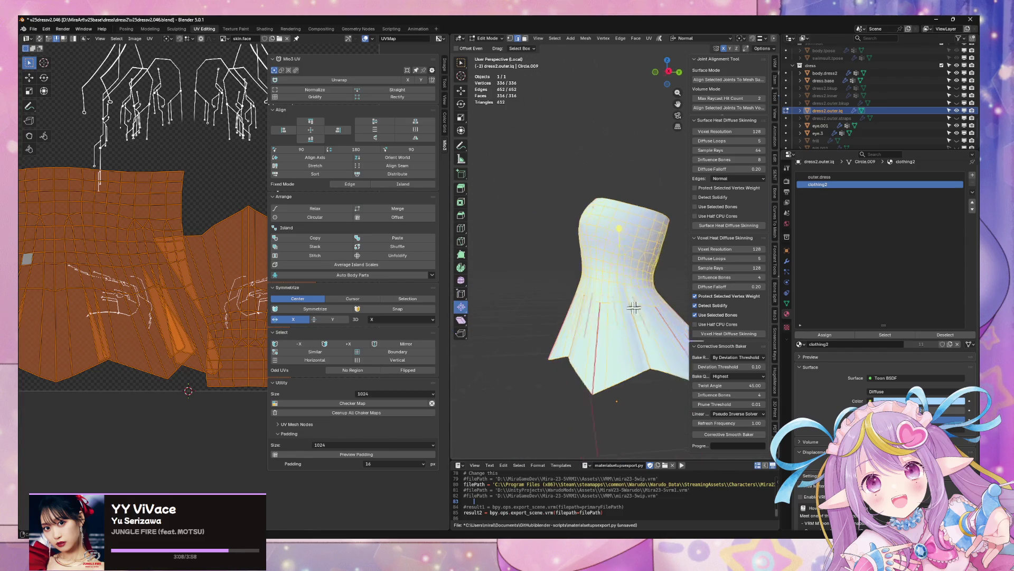
key(alt+a)
key(a)
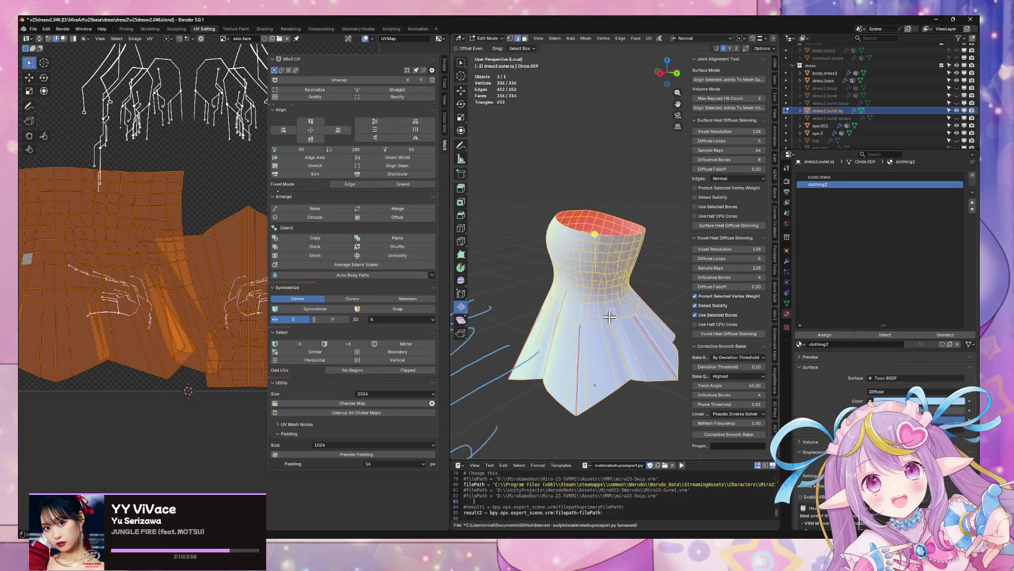
key(alt+a)
key(a)
key(alt+a)
key(a)
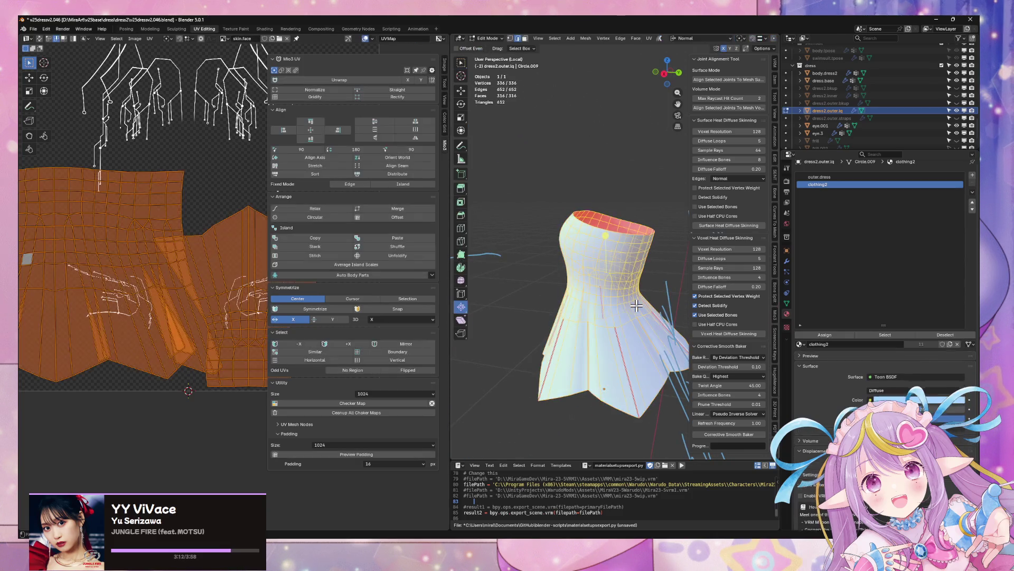
key(ctrl+e)
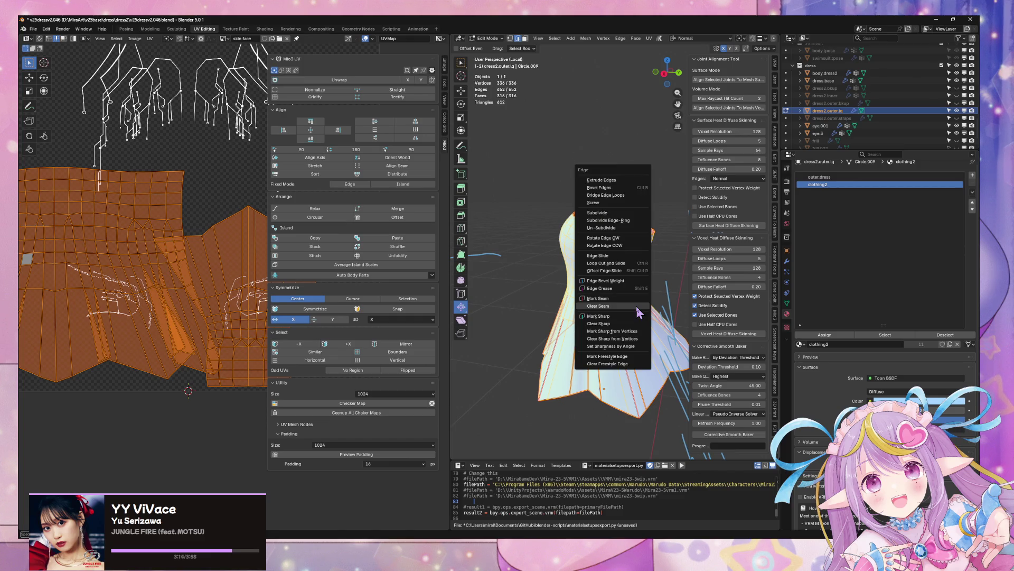
click(640, 308)
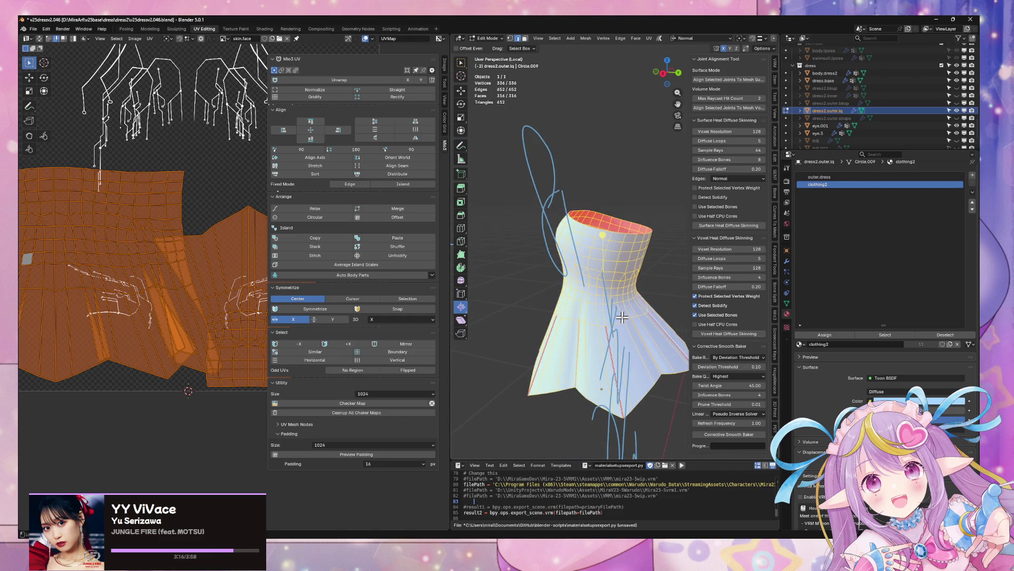
key(alt+a)
key(a)
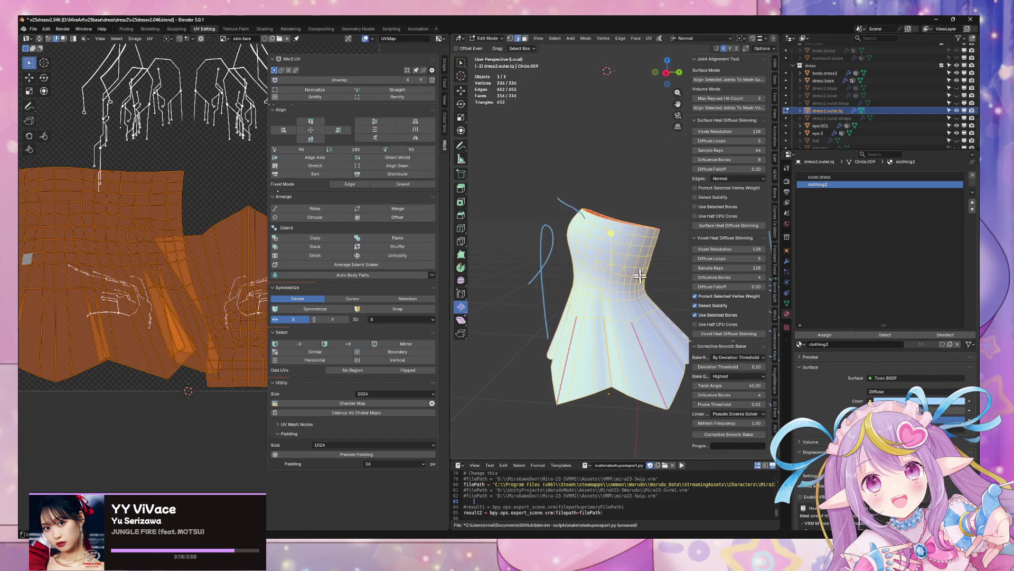
Step: Widen the 3D viewport, switch to Material Preview shading, and select a bodice edge loop
drag(781, 173, 891, 173)
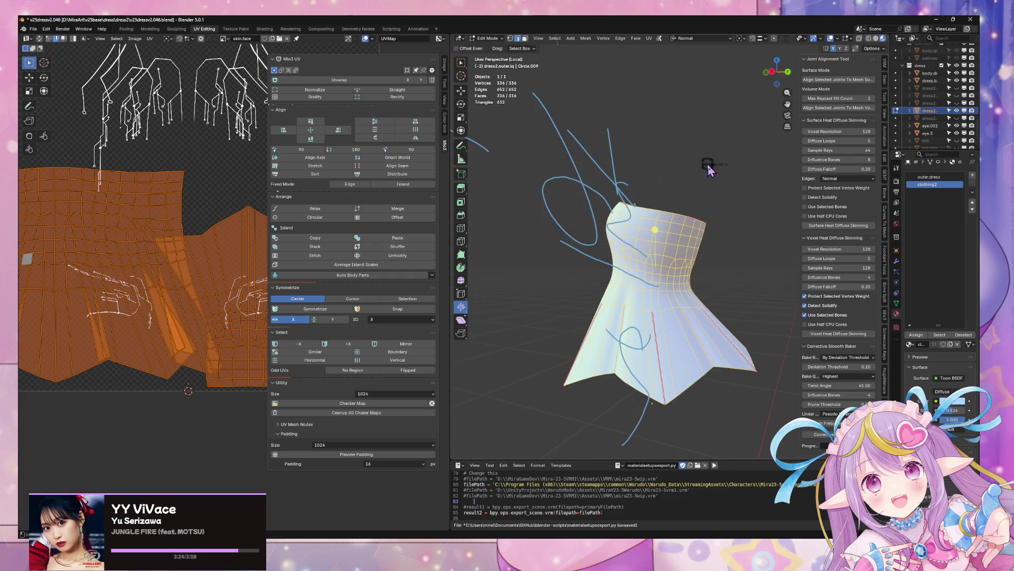
key(z)
click(777, 165)
scroll(745, 201, up, 2)
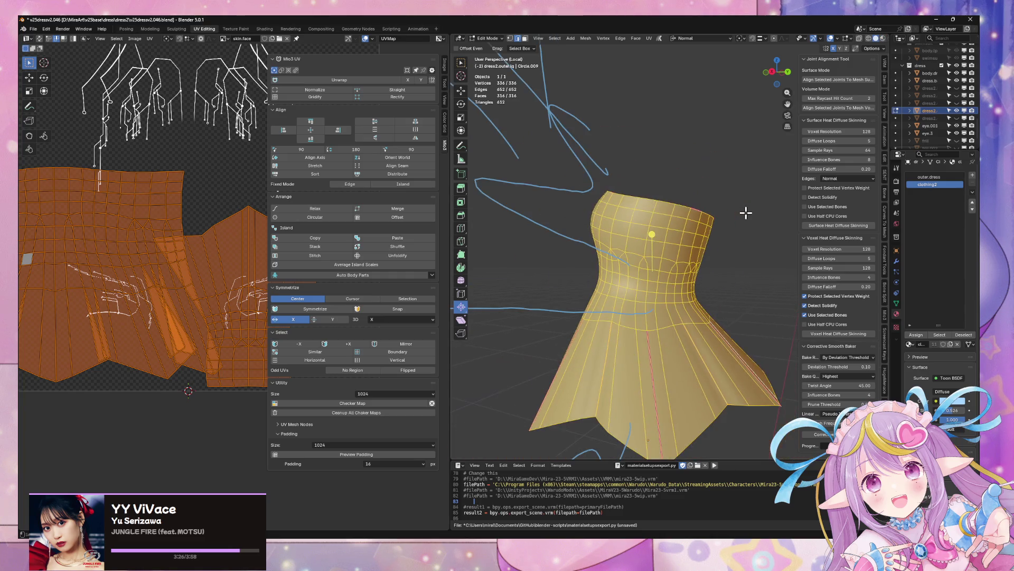
click(738, 261)
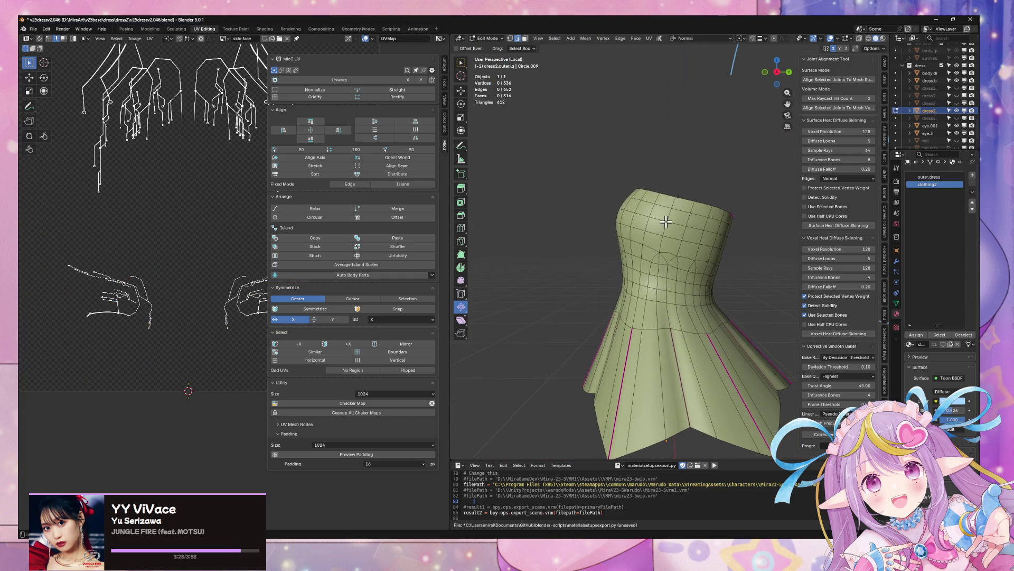
alt+click(661, 281)
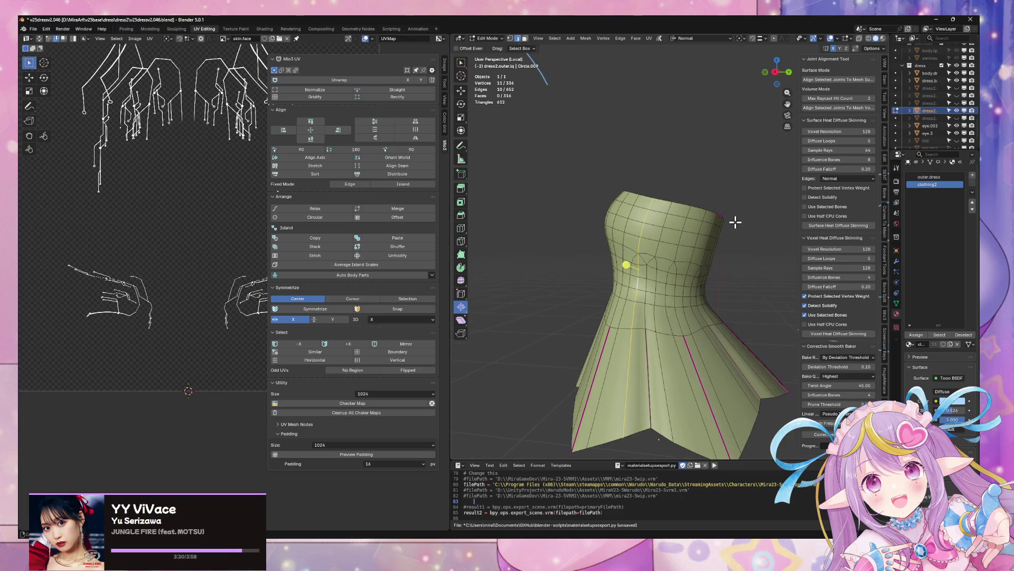
click(648, 269)
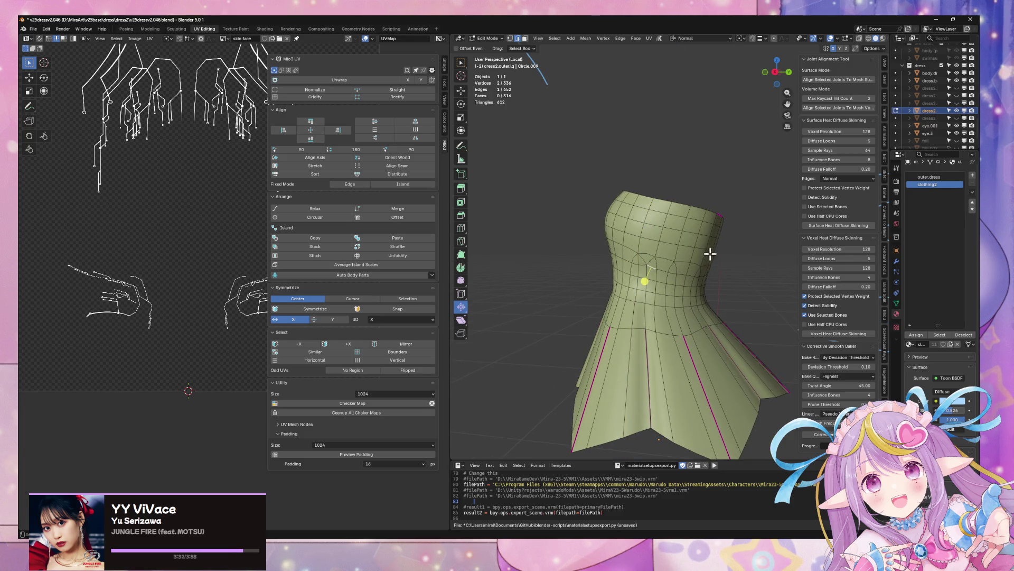
Step: Rotate the dress's UV island 180° and move it over the upper reference wireframe
key(a)
text(r8770)
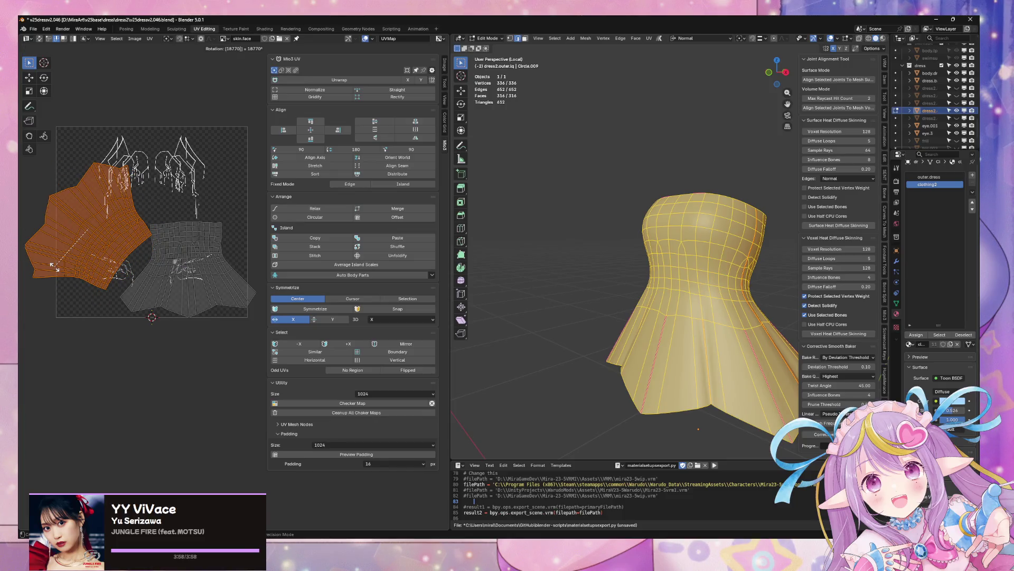
key(BackSpace)
key(BackSpace)
key(BackSpace)
text(180)
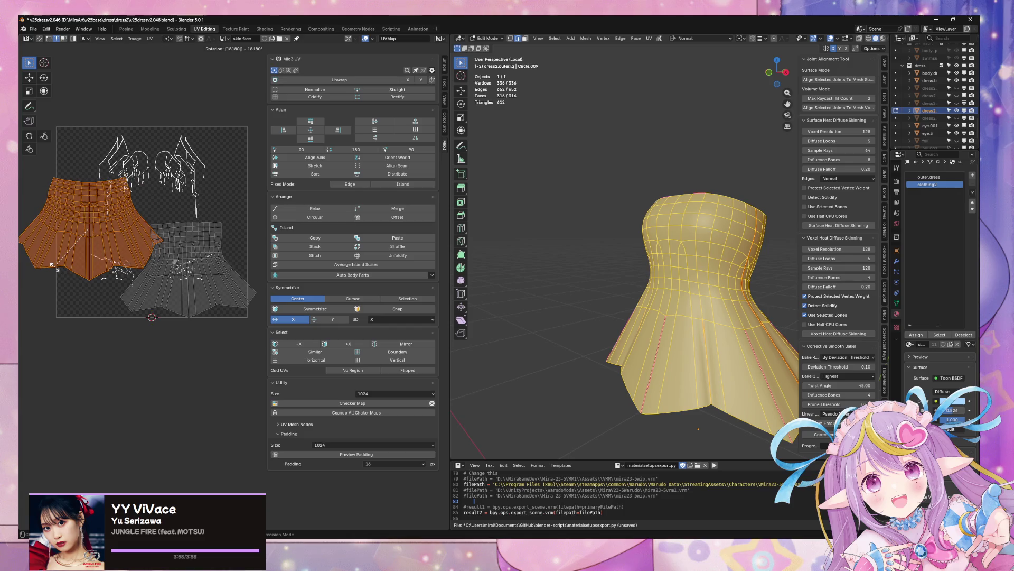
key(Return)
drag(114, 213, 160, 154)
Step: Select the lower UV island's bottom edges, try Rectify on it, and undo it
key(alt+a)
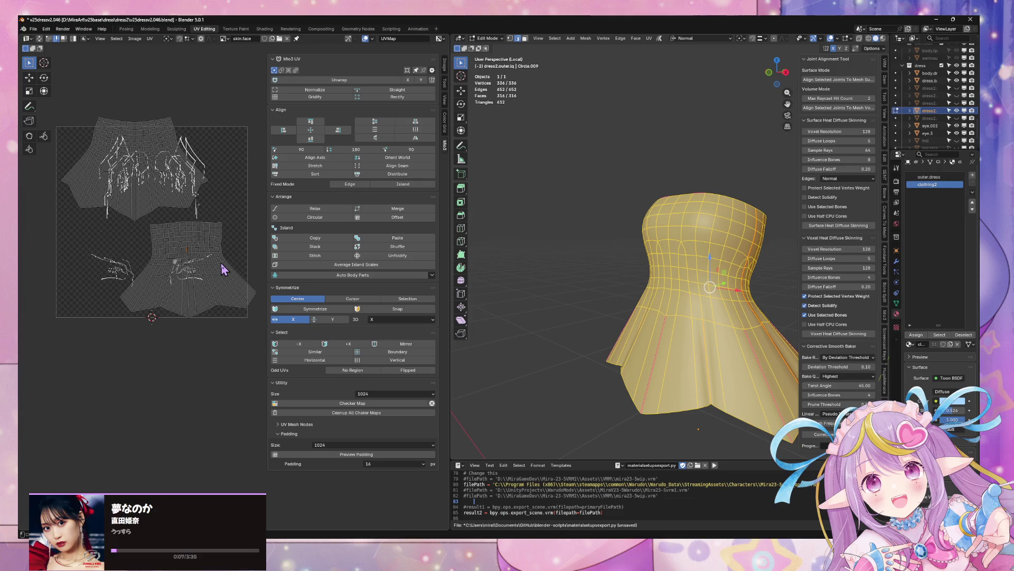
click(222, 269)
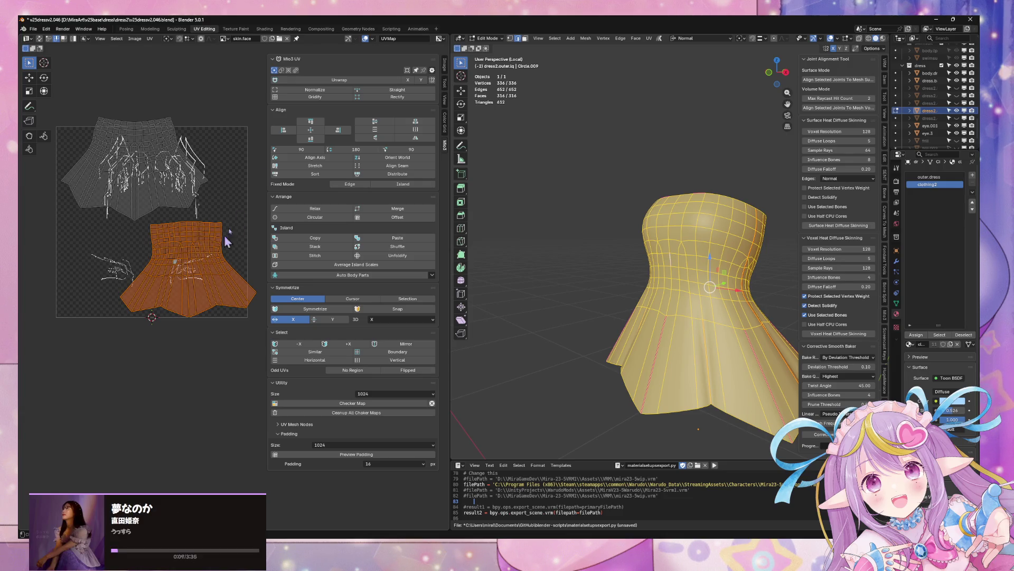
alt+click(162, 312)
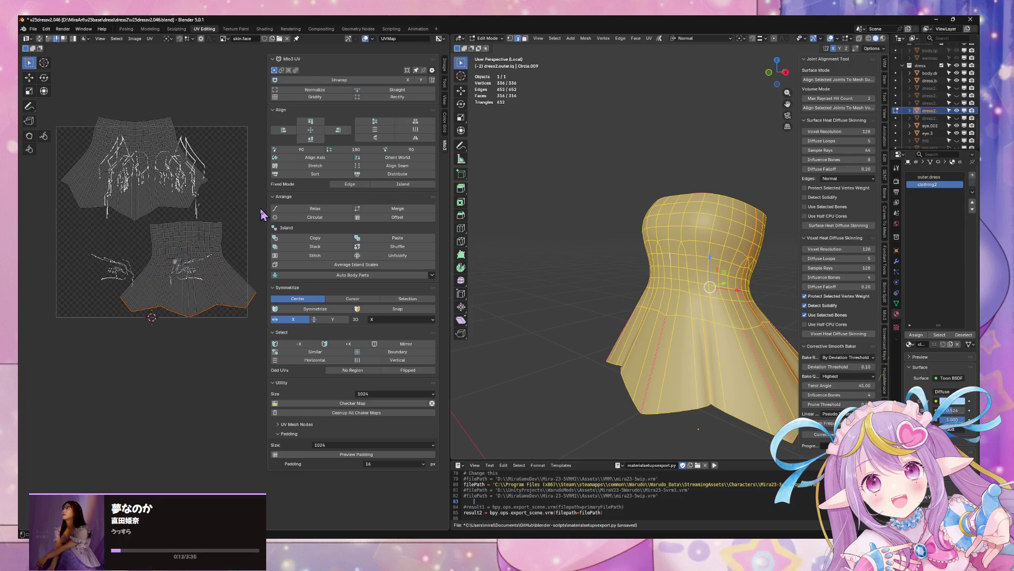
click(408, 97)
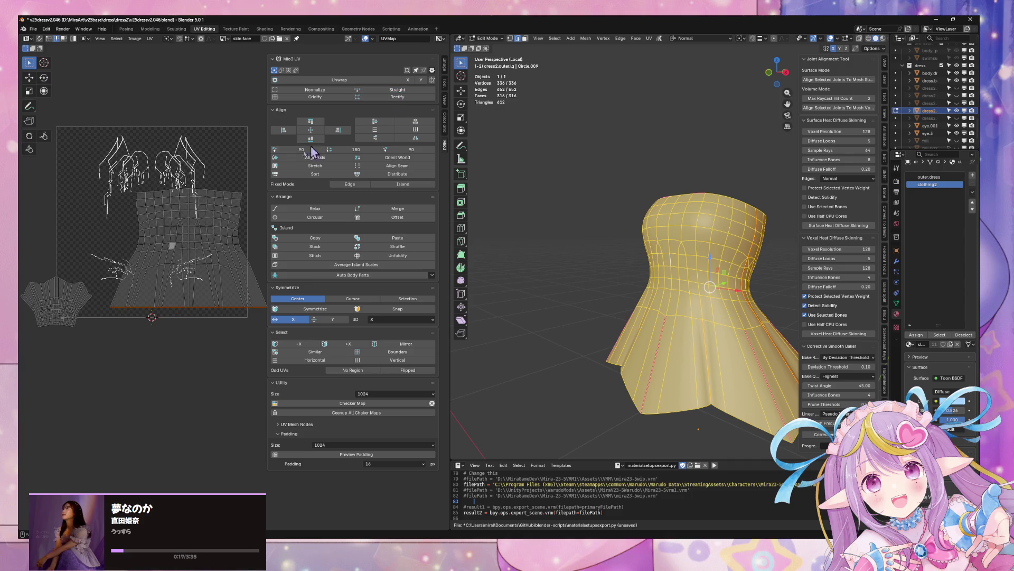
key(ctrl+z)
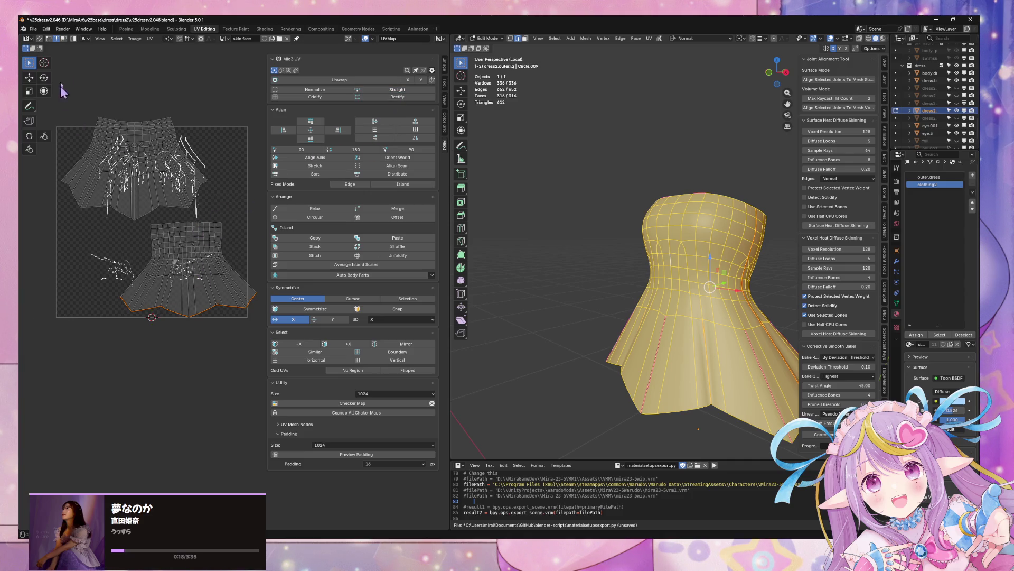
click(641, 295)
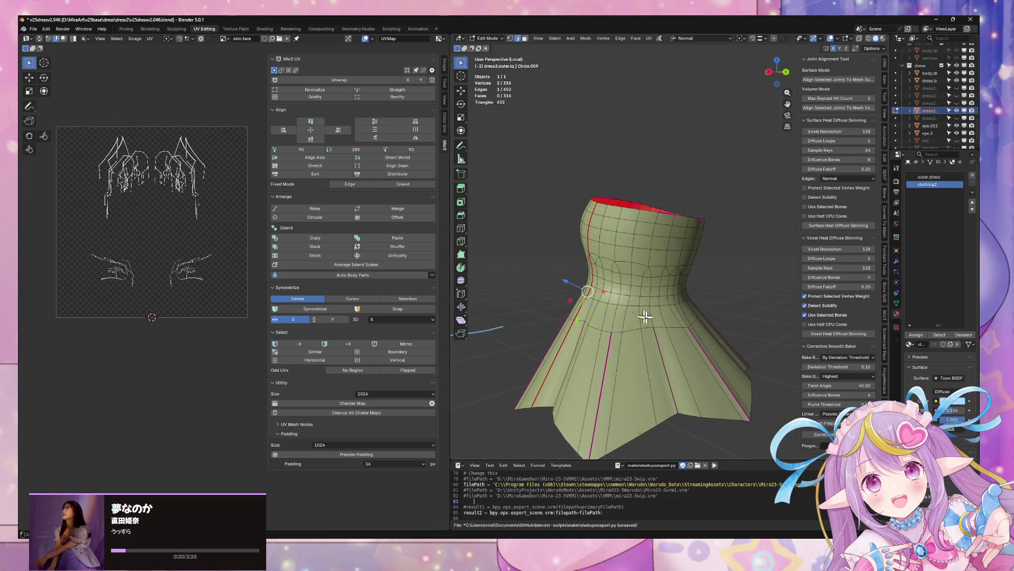
Step: Select the skirt's UV island and try straightening it along its bottom and right edge loops
key(ctrl+l)
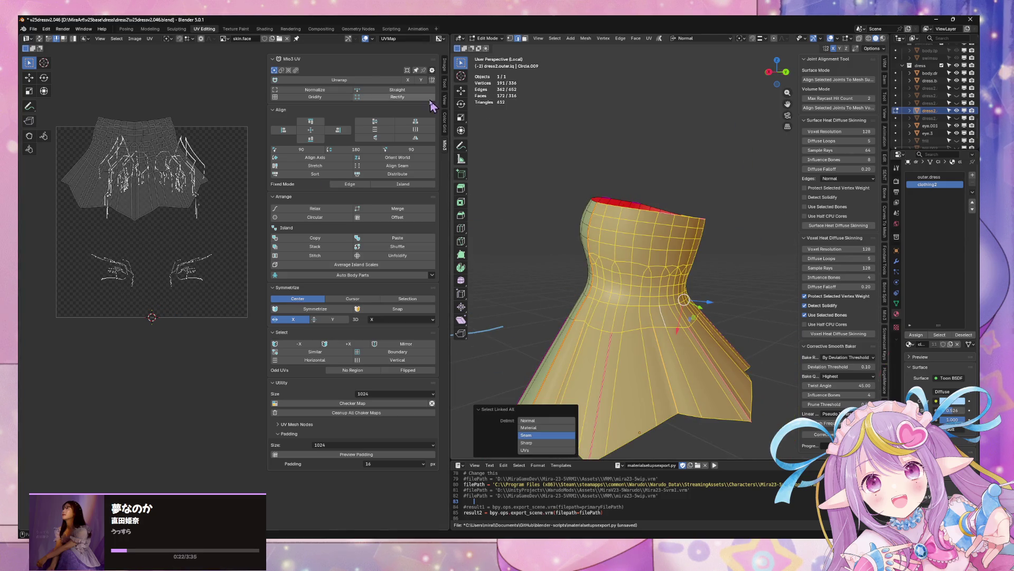
click(162, 214)
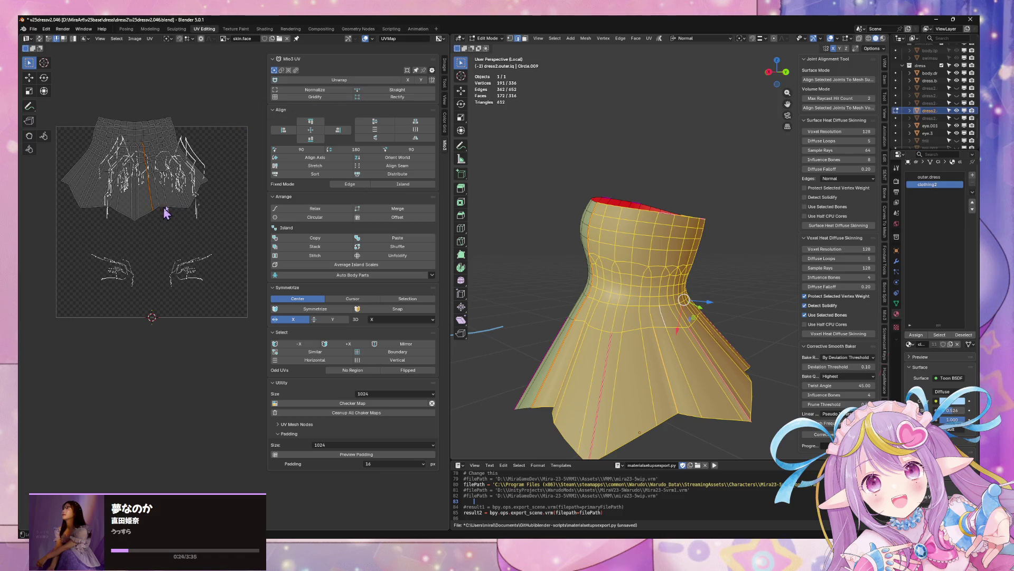
click(391, 90)
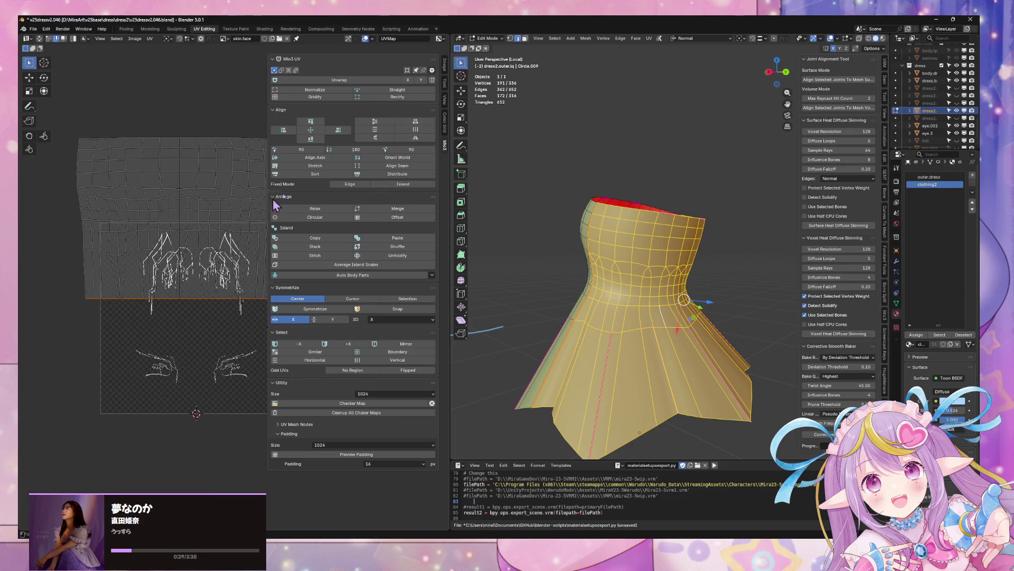
scroll(183, 154, right, 3)
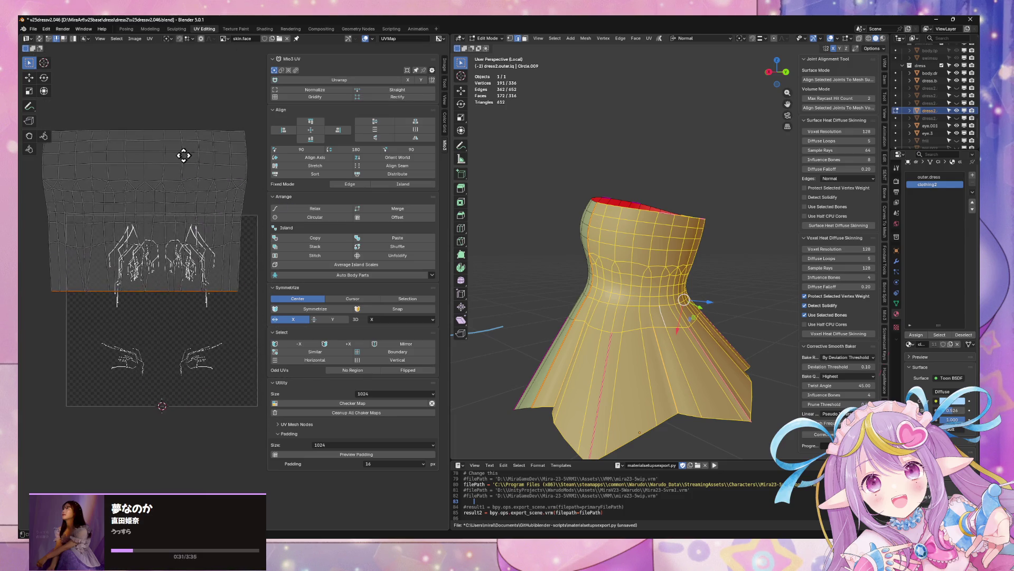
alt+shift+click(246, 174)
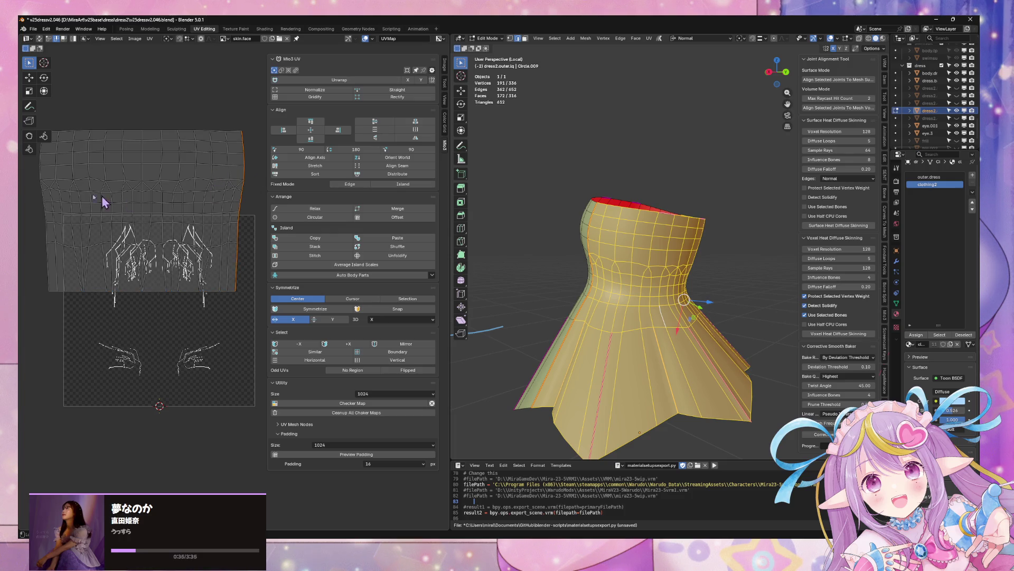
click(389, 91)
key(ctrl+z)
Step: Undo the fan-shaped result and Rectify the skirt island into a straight grid
click(408, 95)
scroll(200, 164, down, 6)
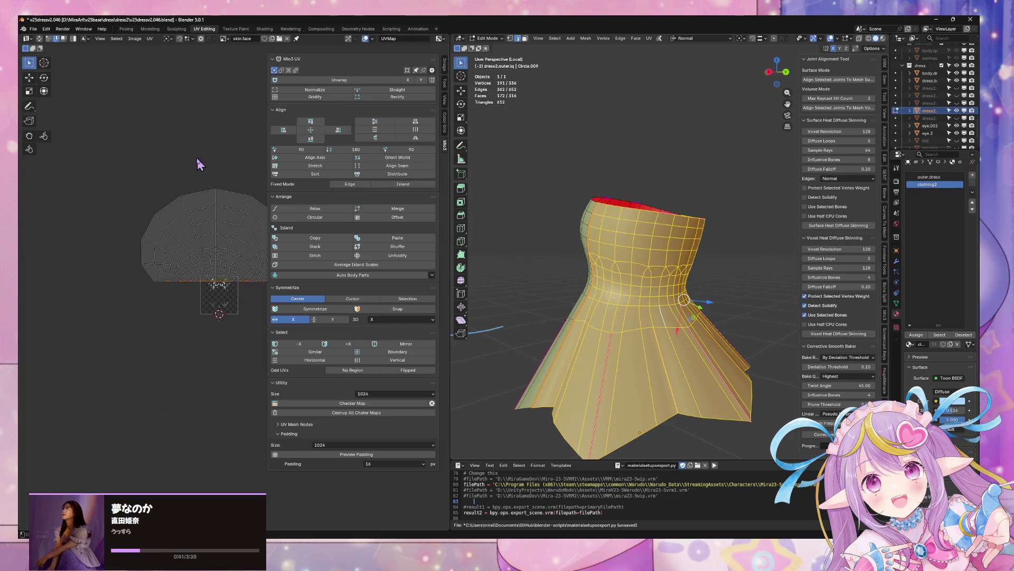
scroll(140, 163, up, 3)
key(ctrl+z)
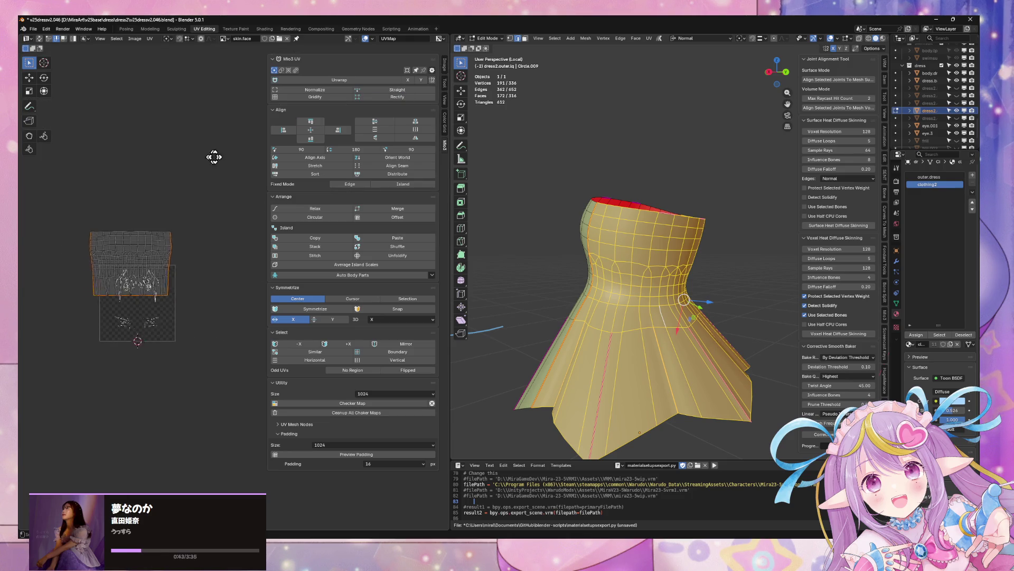
click(375, 98)
scroll(151, 202, up, 5)
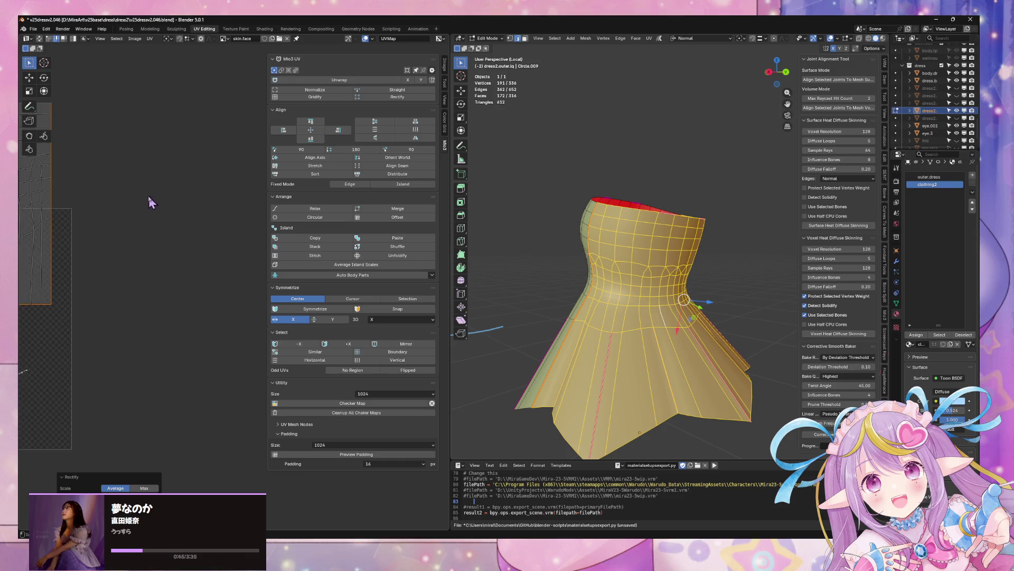
scroll(151, 202, down, 5)
Step: Narrow the island, move it straight down into the lower UV tile, and shrink it to 0.845
key(a)
key(s)
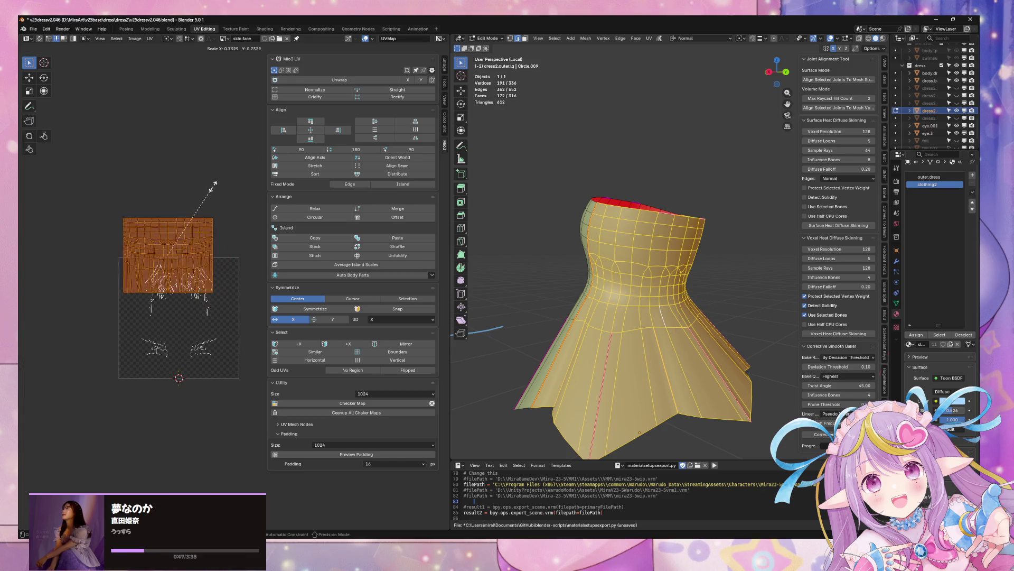
click(216, 183)
key(g)
key(y)
click(221, 317)
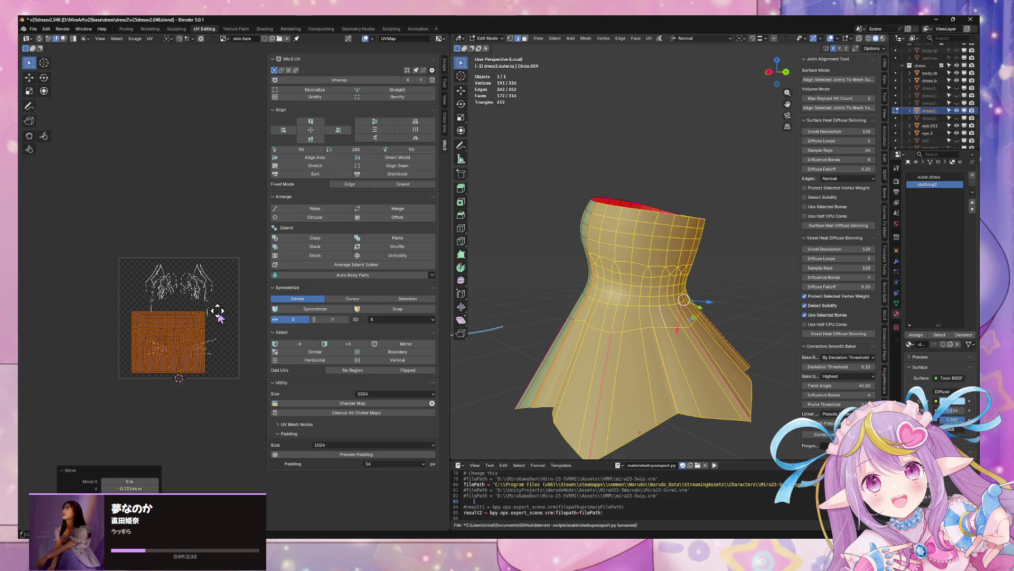
key(s)
click(237, 316)
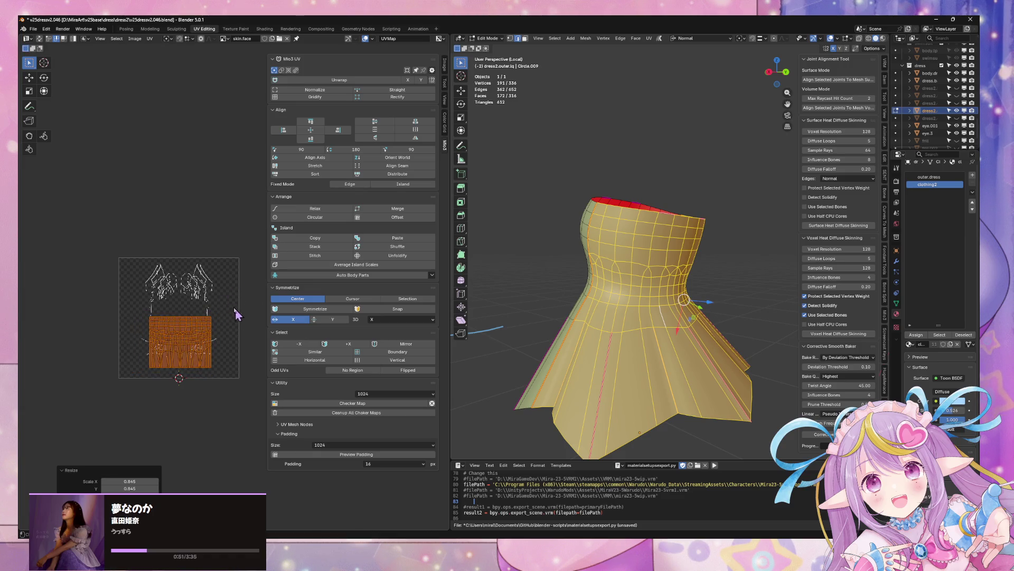
scroll(233, 312, up, 4)
click(690, 283)
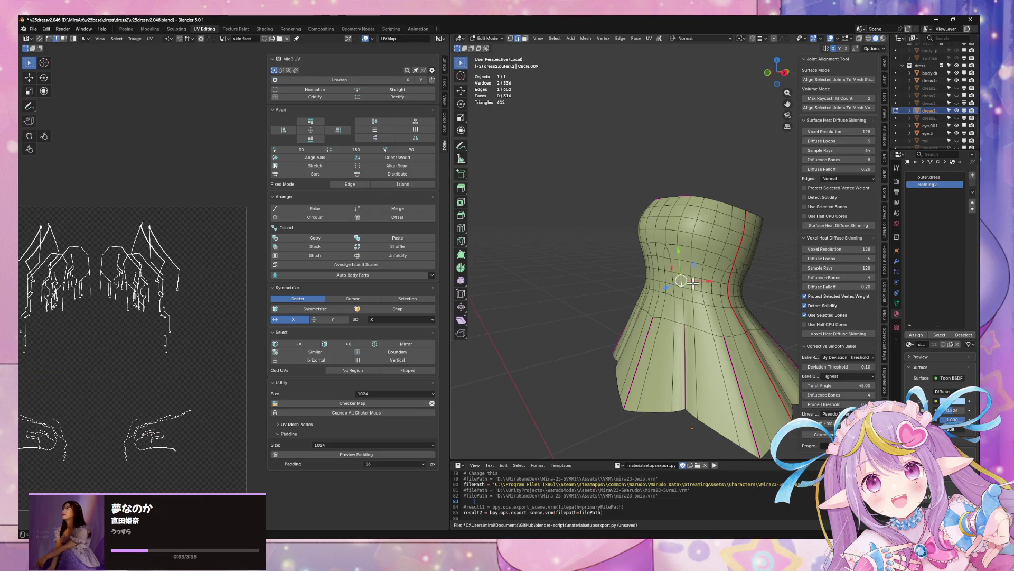
Step: Select the seam-bounded upper panel and straighten its UV island and bottom edge
key(ctrl+l)
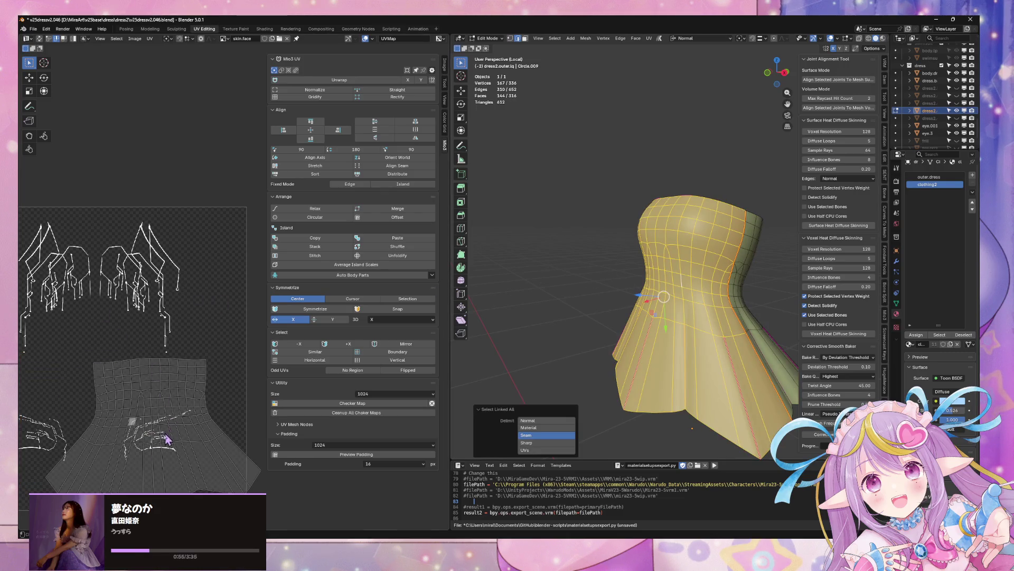
click(138, 439)
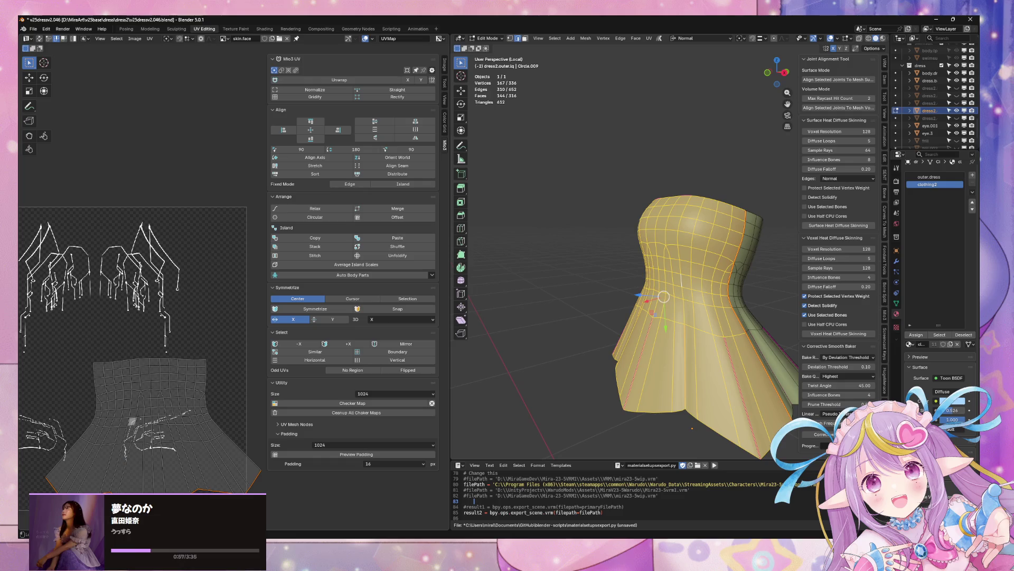
click(401, 100)
click(416, 98)
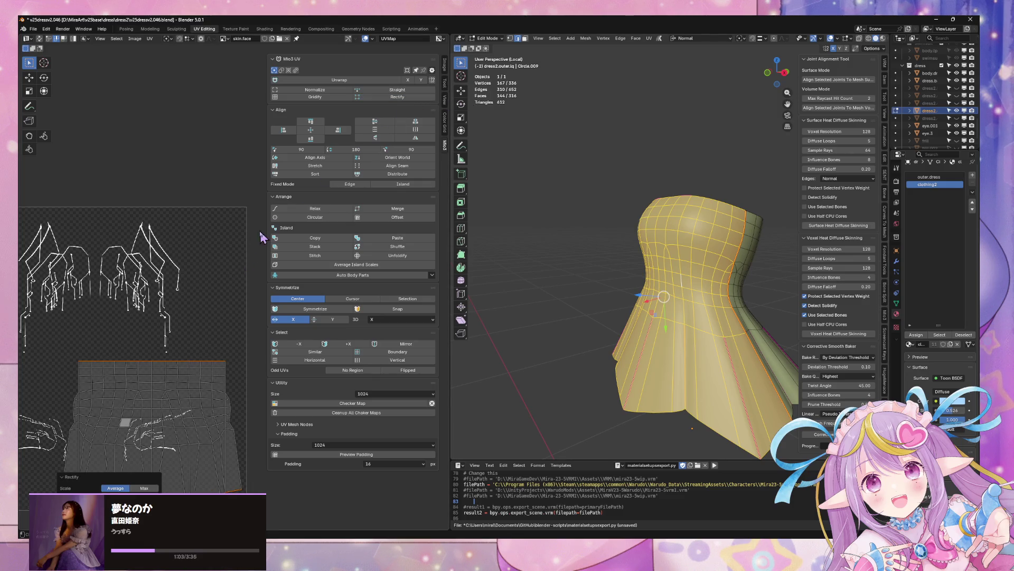
scroll(207, 239, up, 4)
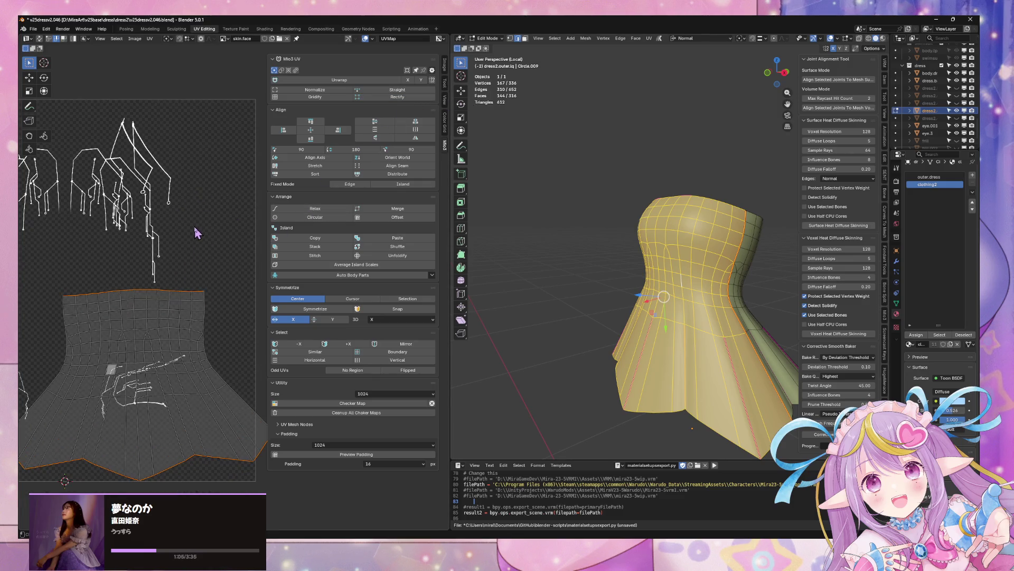
scroll(232, 297, down, 1)
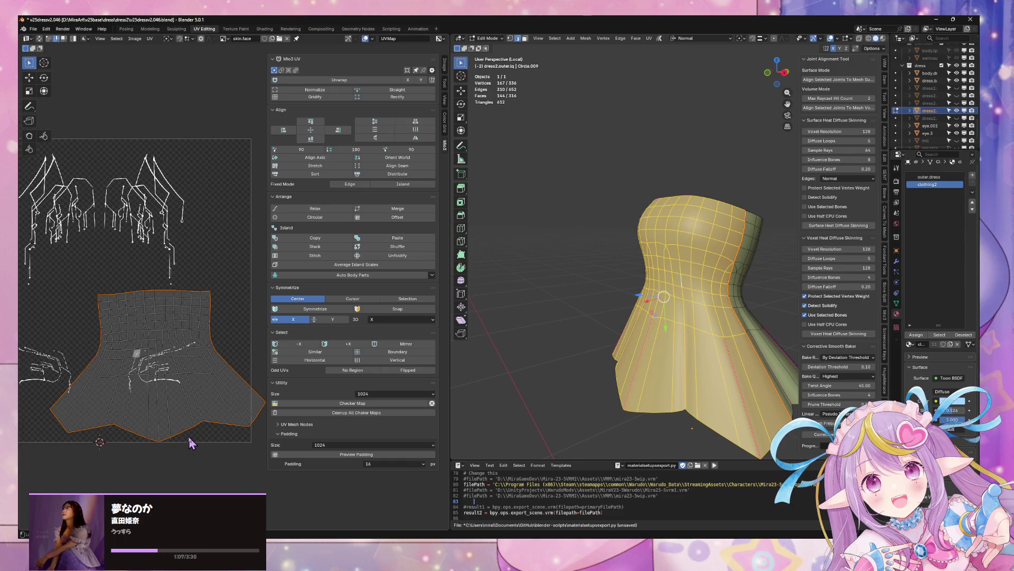
click(401, 97)
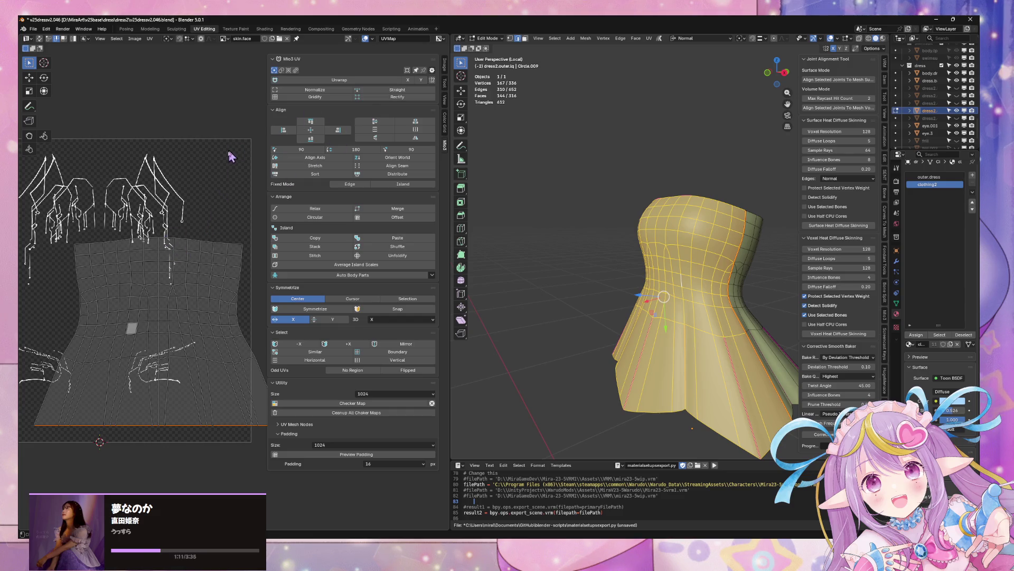
Step: Rectify the whole island, shift it horizontally, and Normalize it to fill the UV tile
key(a)
click(398, 97)
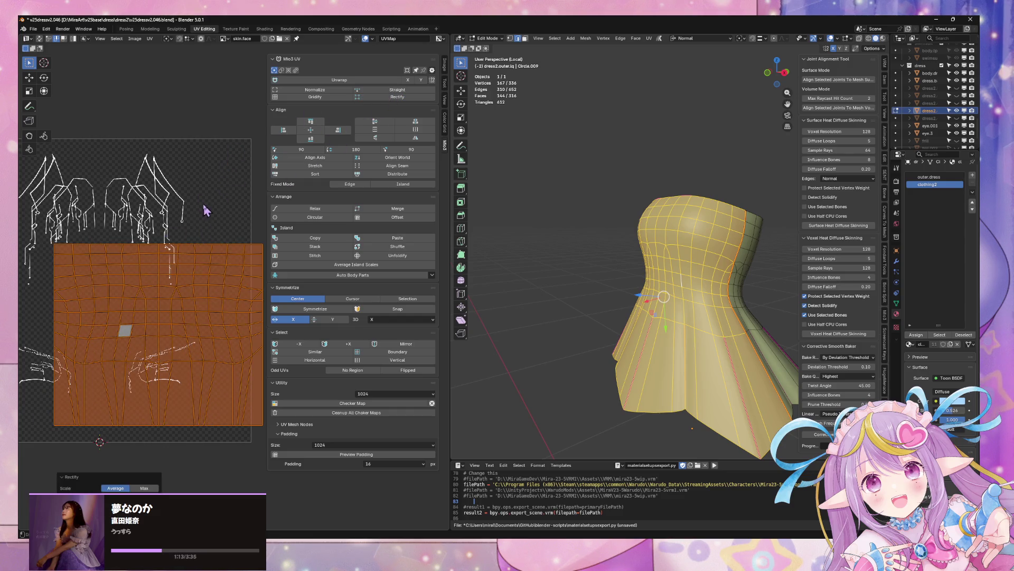
scroll(206, 210, down, 3)
key(g)
key(x)
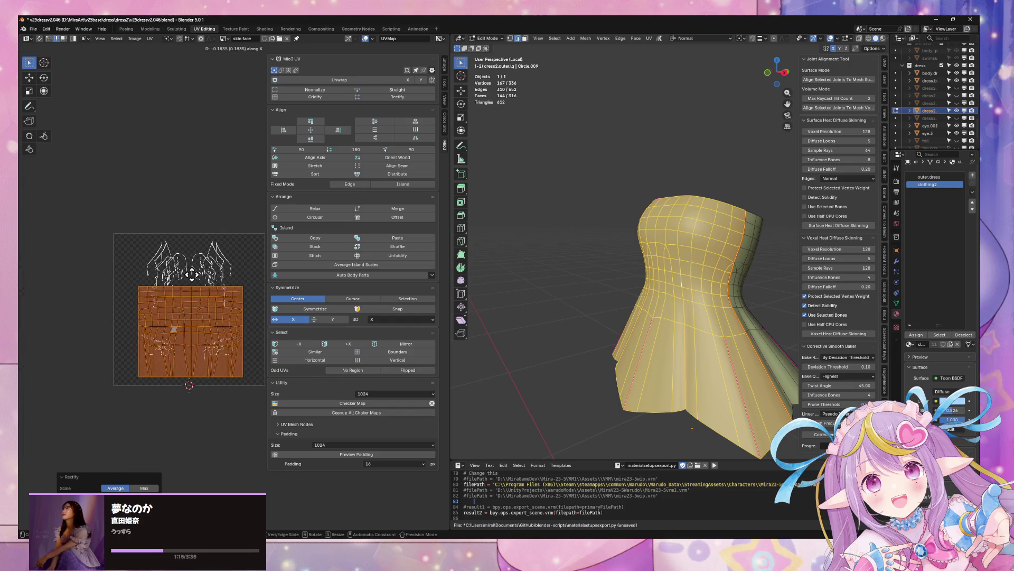
click(198, 281)
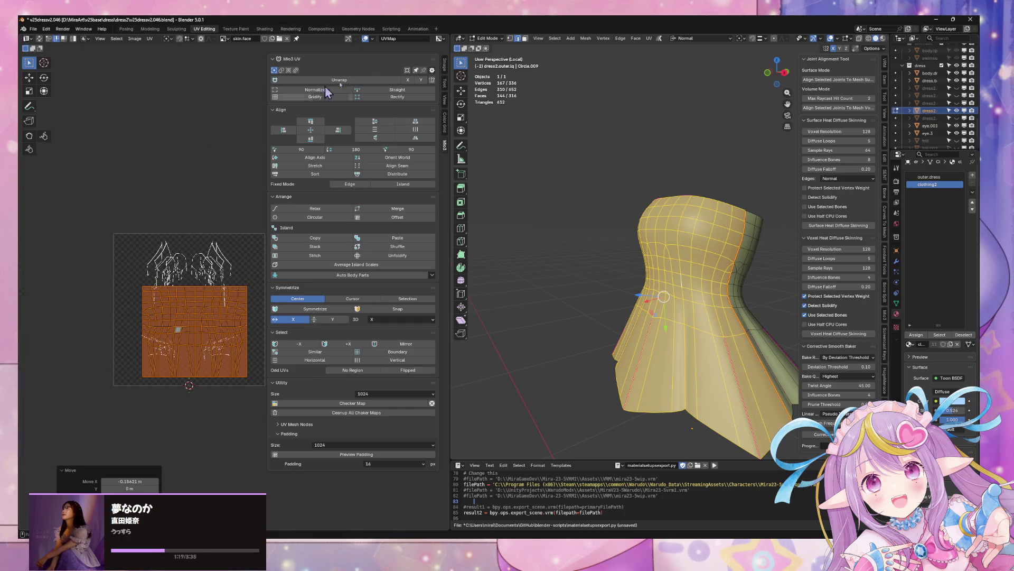
click(304, 90)
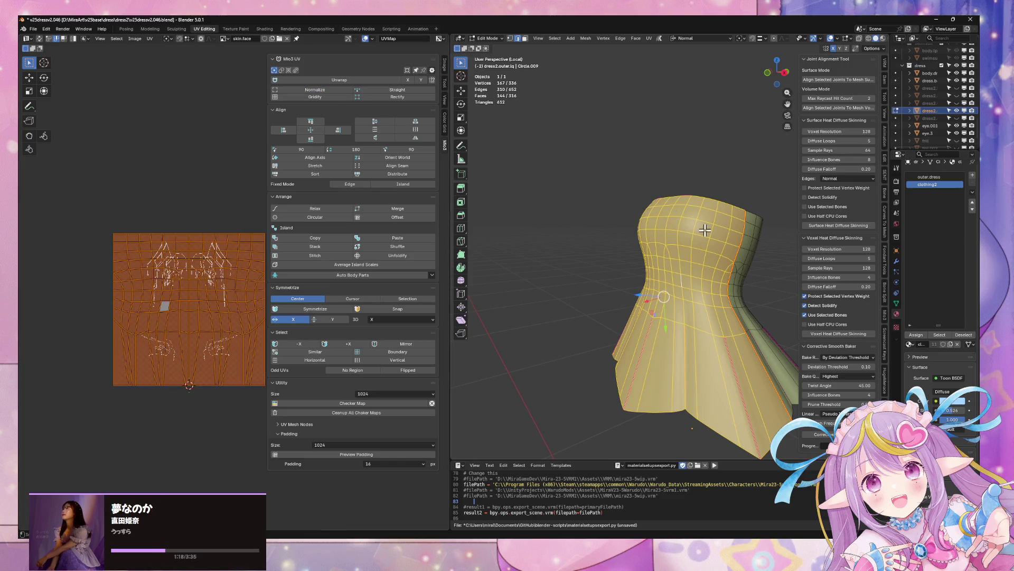
click(706, 299)
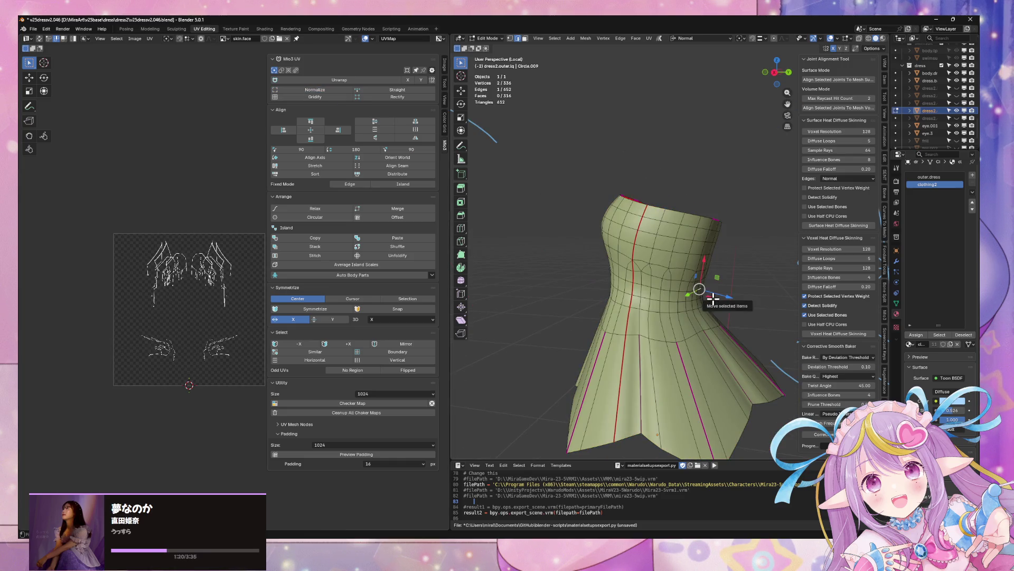
Step: Select the other seam-bounded dress panel and Normalize its UV island to fill the tile
key(ctrl+l)
click(283, 196)
key(a)
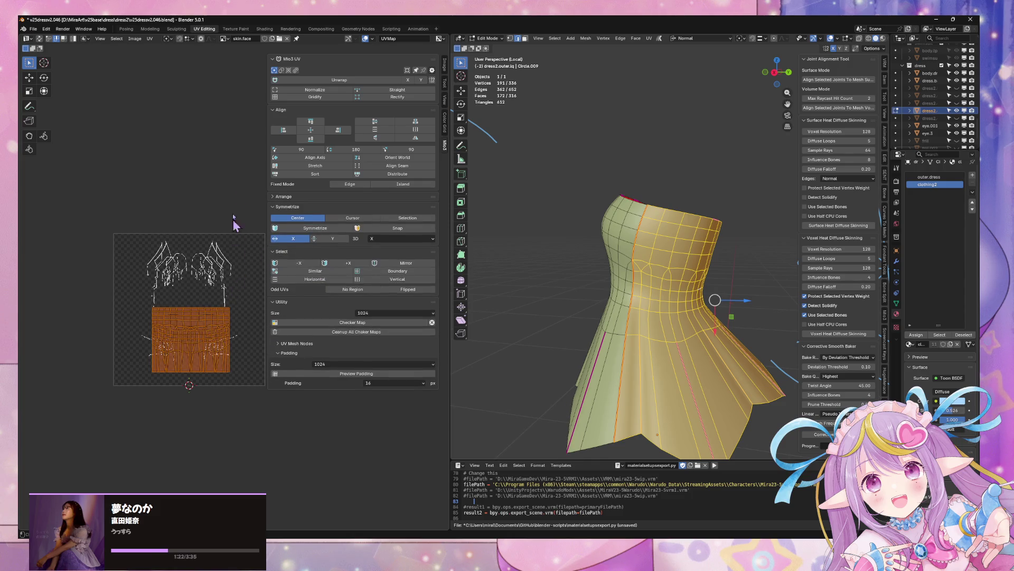
scroll(231, 214, up, 2)
click(324, 92)
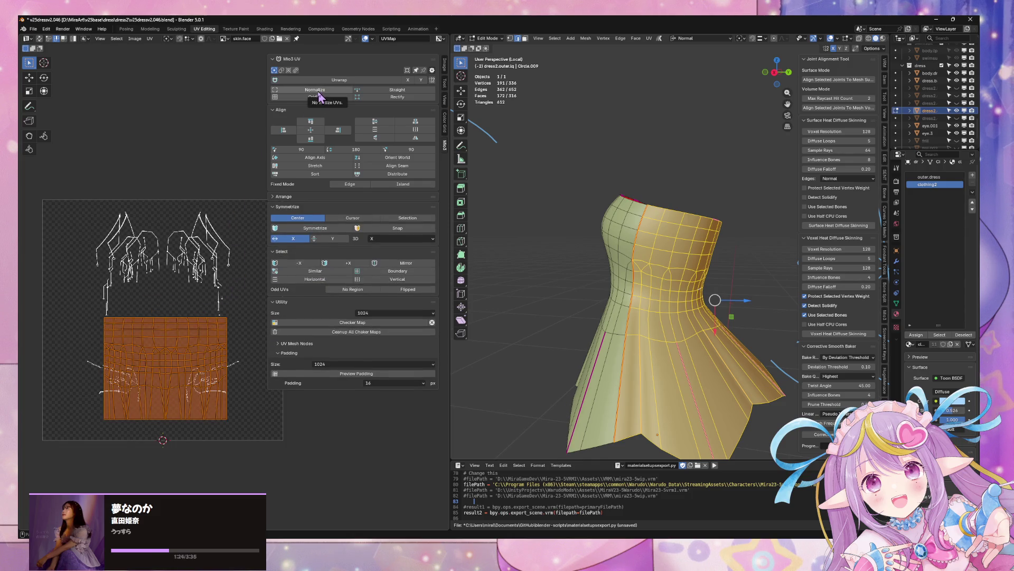
Step: Scale all the dress UVs down to about 0.906 and return to Object Mode
click(157, 186)
key(a)
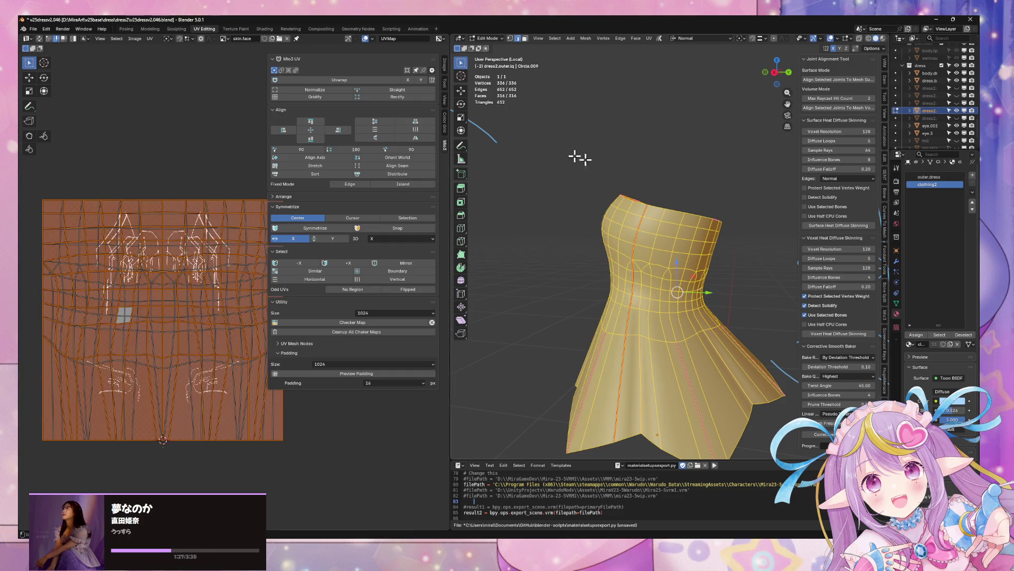
key(s)
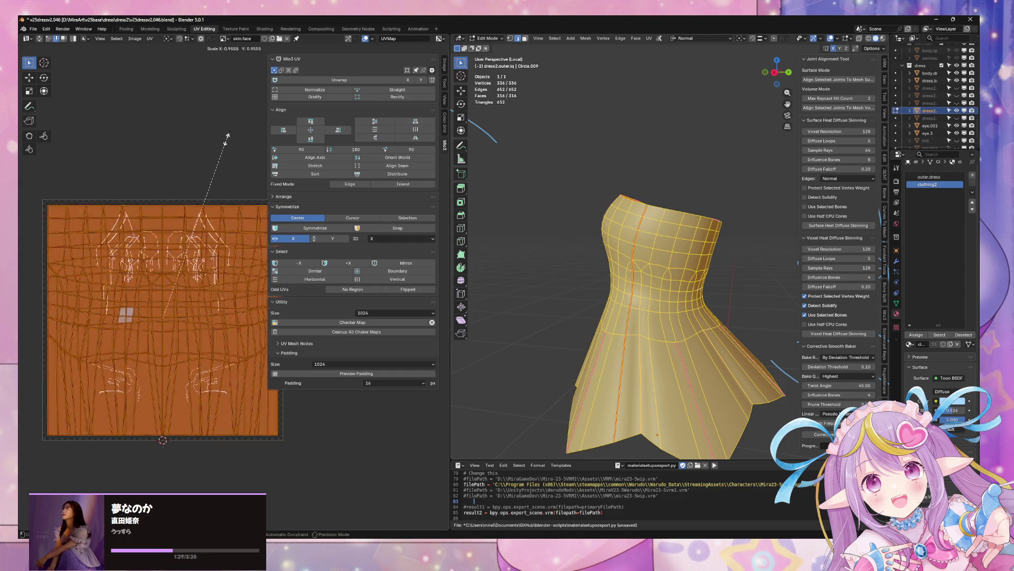
click(245, 159)
key(Tab)
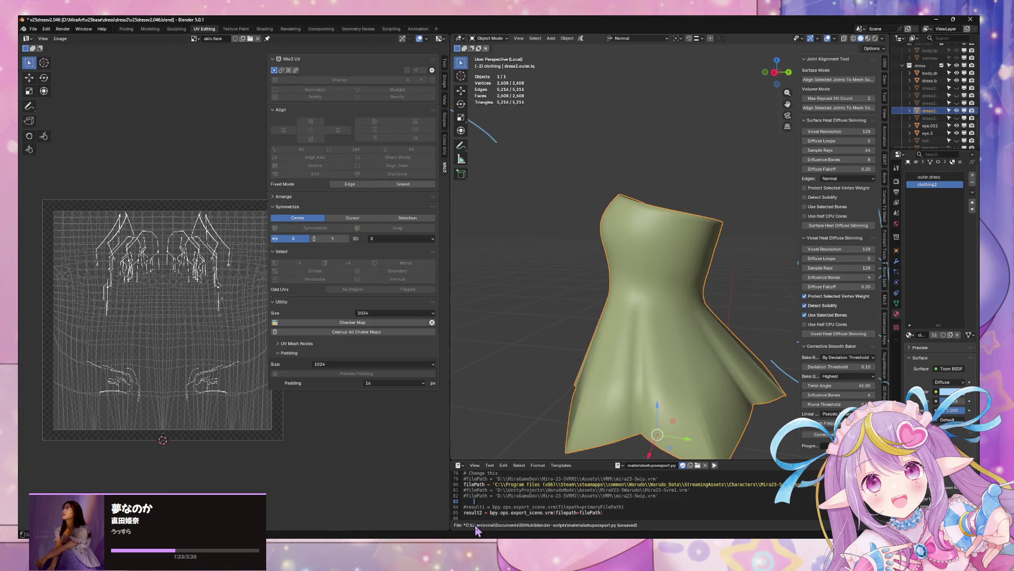
Step: Back in Blender, exit Local View to show the whole avatar and orbit to a side view
key(alt+Tab)
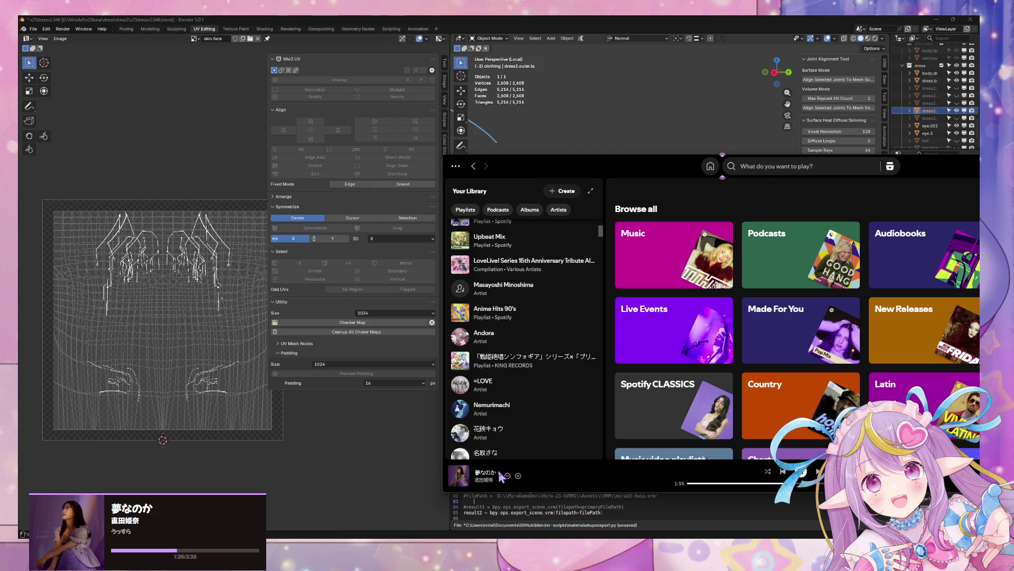
click(137, 149)
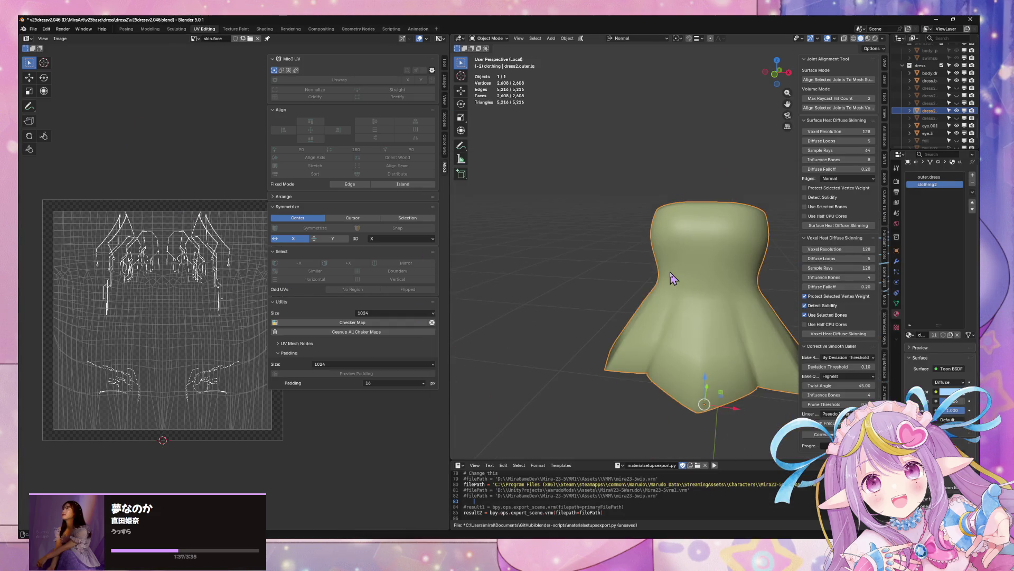
key(slash)
mouse_move(677, 246)
mouse_down()
mouse_move(623, 224)
mouse_move(686, 240)
mouse_up()
scroll(687, 242, up, 3)
scroll(689, 242, down, 3)
scroll(690, 242, up, 3)
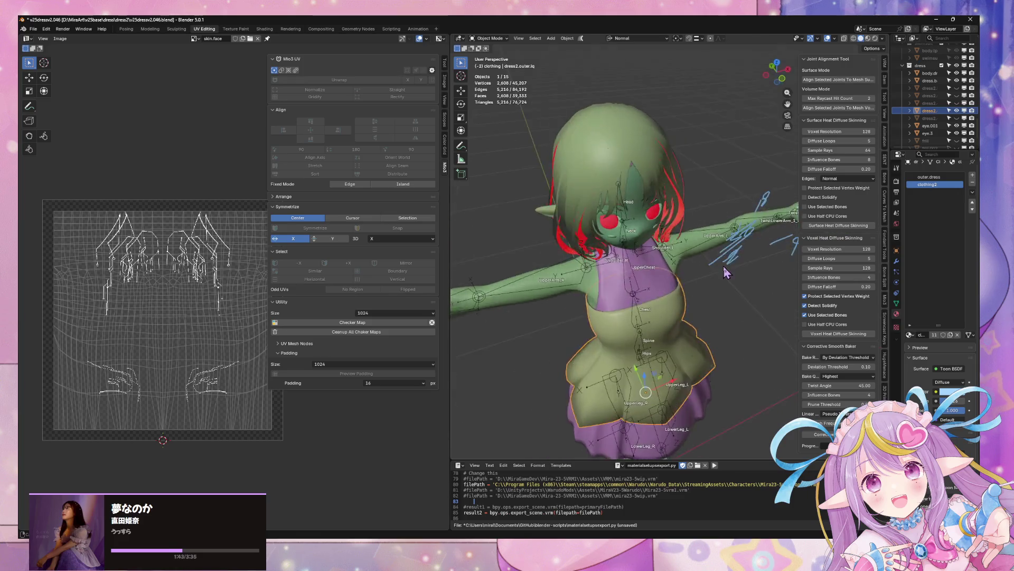
scroll(686, 249, down, 3)
Step: View the avatar obliquely in the Modeling workspace, then switch to the unsaved Blender window
click(154, 30)
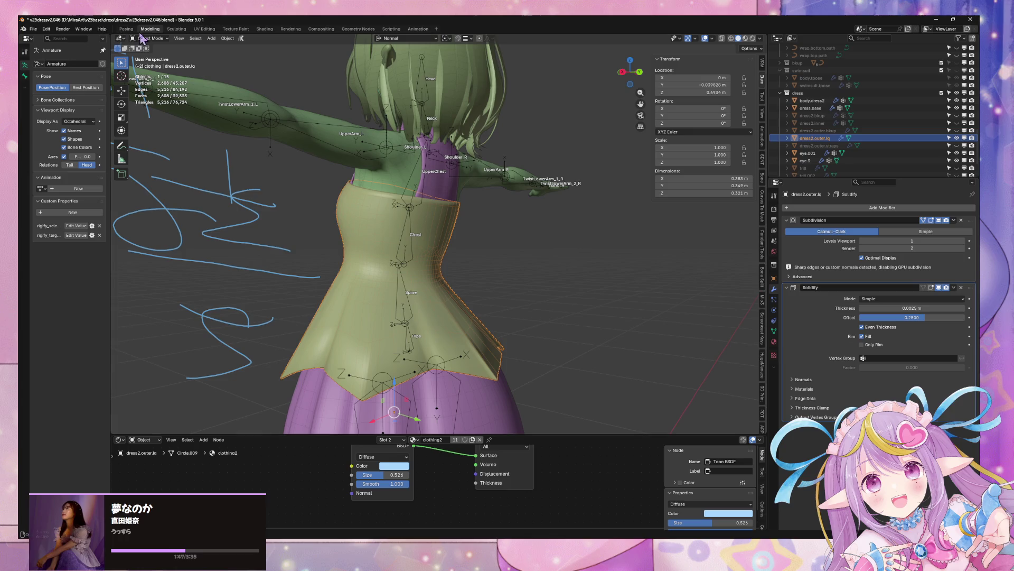
mouse_move(404, 213)
mouse_down()
mouse_move(525, 227)
mouse_move(590, 262)
mouse_move(515, 207)
mouse_move(555, 212)
mouse_move(486, 217)
mouse_up()
scroll(487, 217, down, 8)
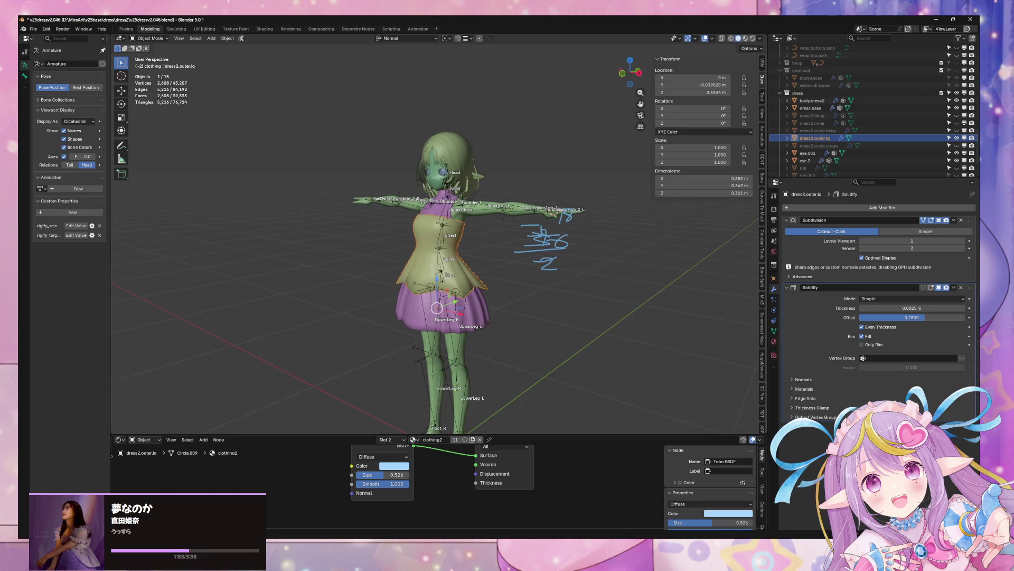
mouse_move(458, 560)
click(525, 509)
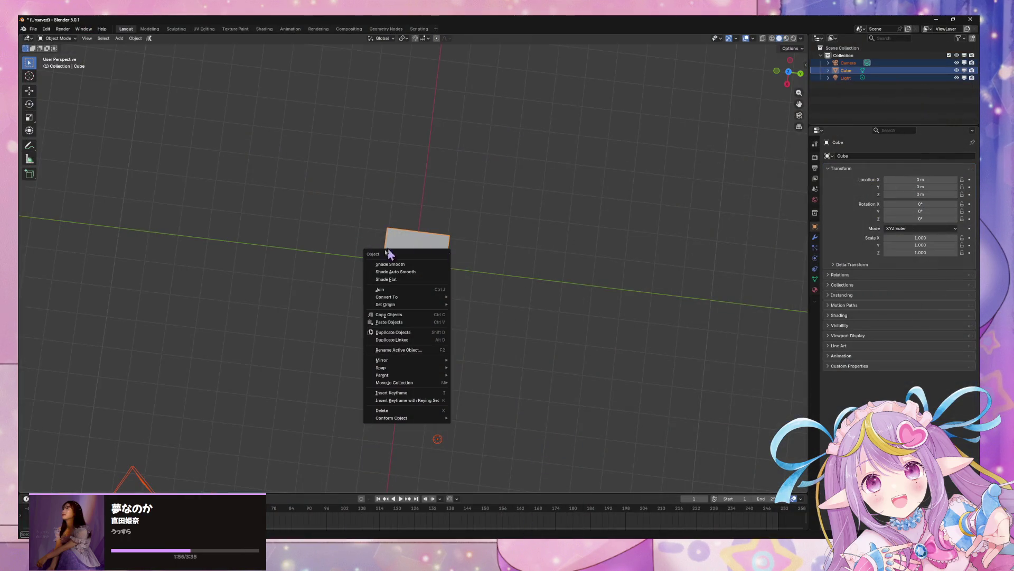
Step: Close the unsaved cube scene with Don't Save, then orbit around the avatar
click(971, 19)
click(503, 293)
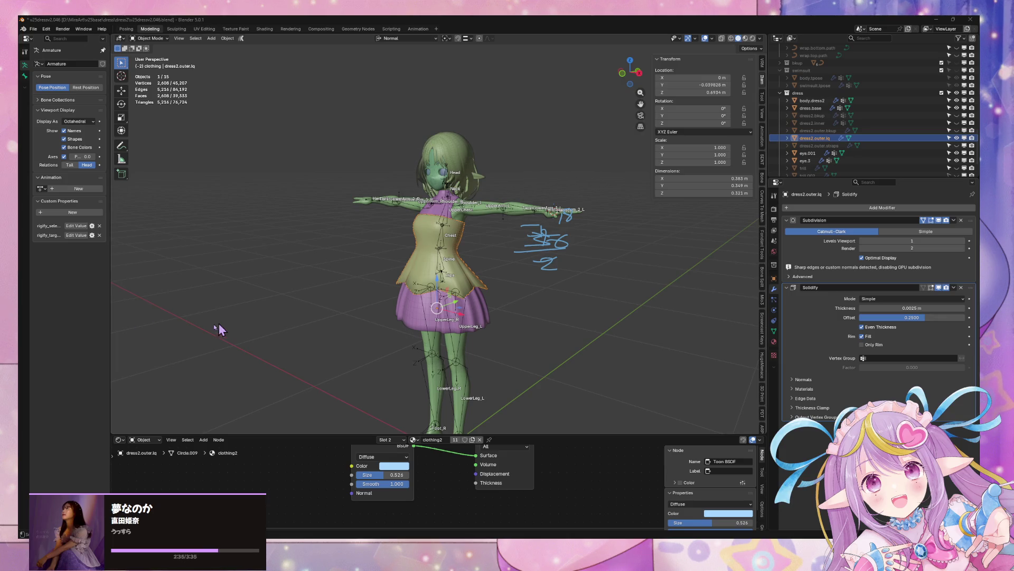
mouse_move(381, 305)
mouse_down()
mouse_move(543, 290)
mouse_move(148, 313)
mouse_up()
Step: Zoom and orbit to view the dress from another side, then switch to Affinity Photo
scroll(543, 285, up, 3)
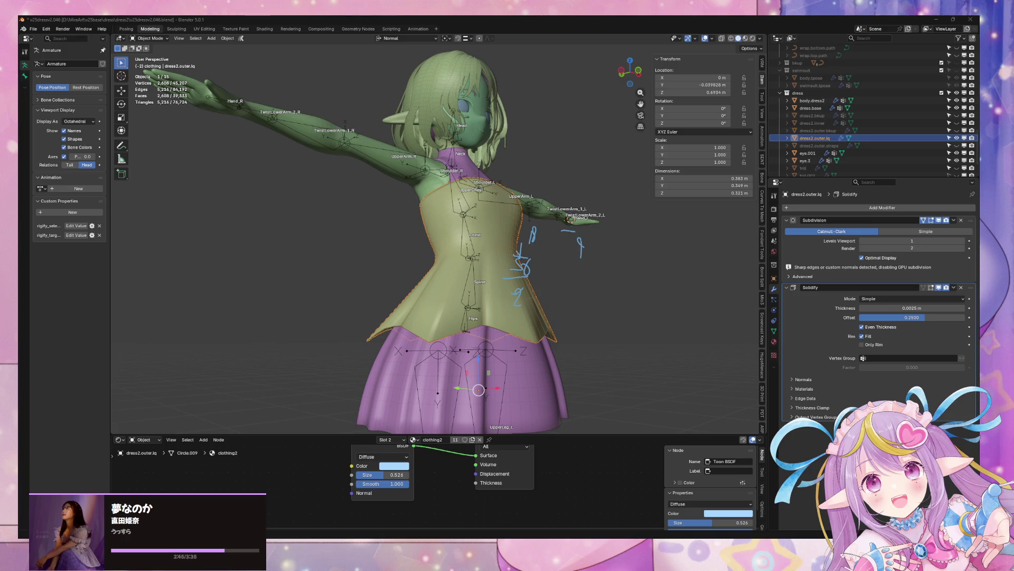
mouse_move(375, 303)
mouse_down()
mouse_move(402, 309)
mouse_move(355, 319)
mouse_up()
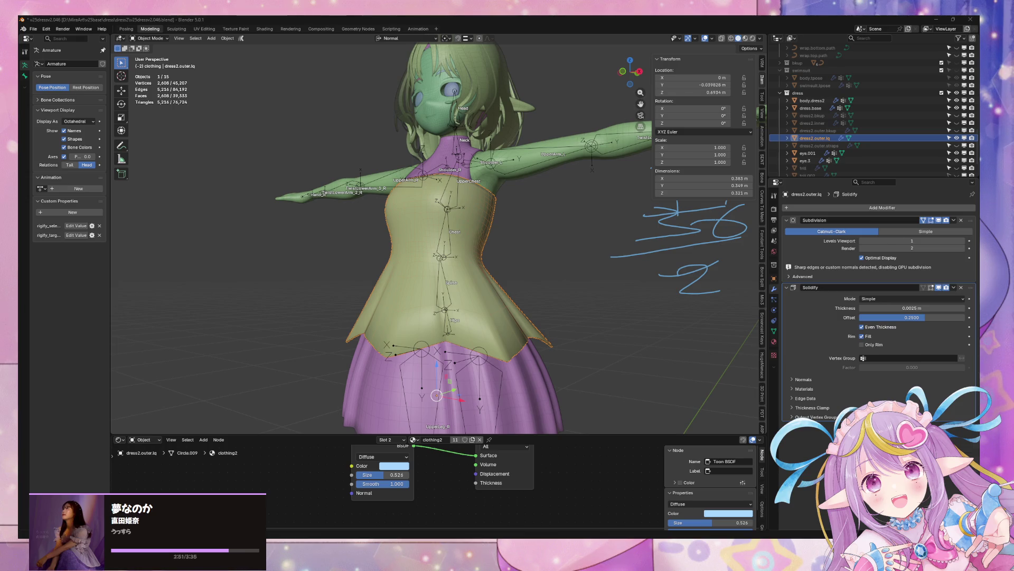
key(alt+Tab)
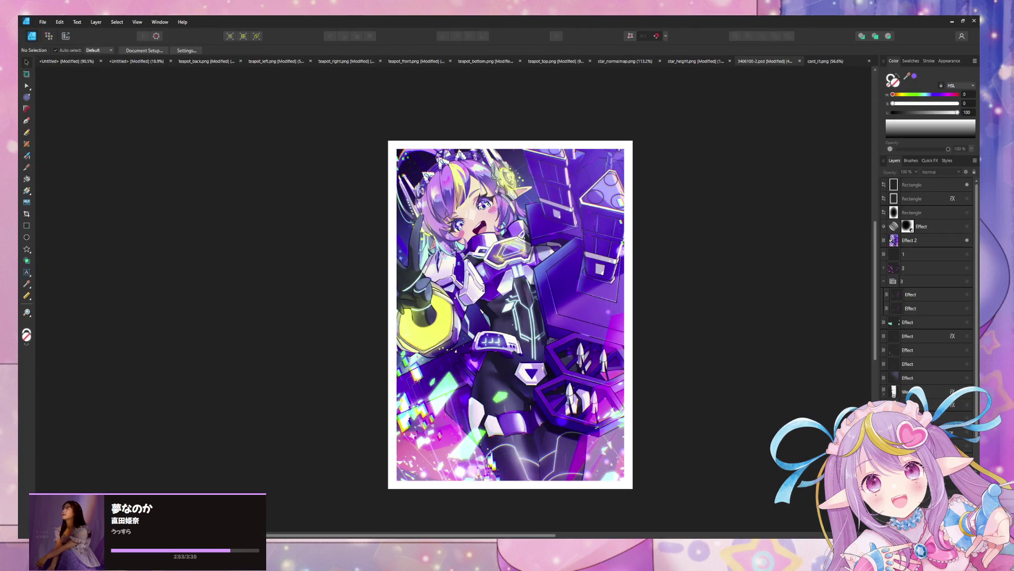
Step: In Unity's Project window, open UModData/TestShaders and Show card_heightmap in Explorer
key(alt+Tab)
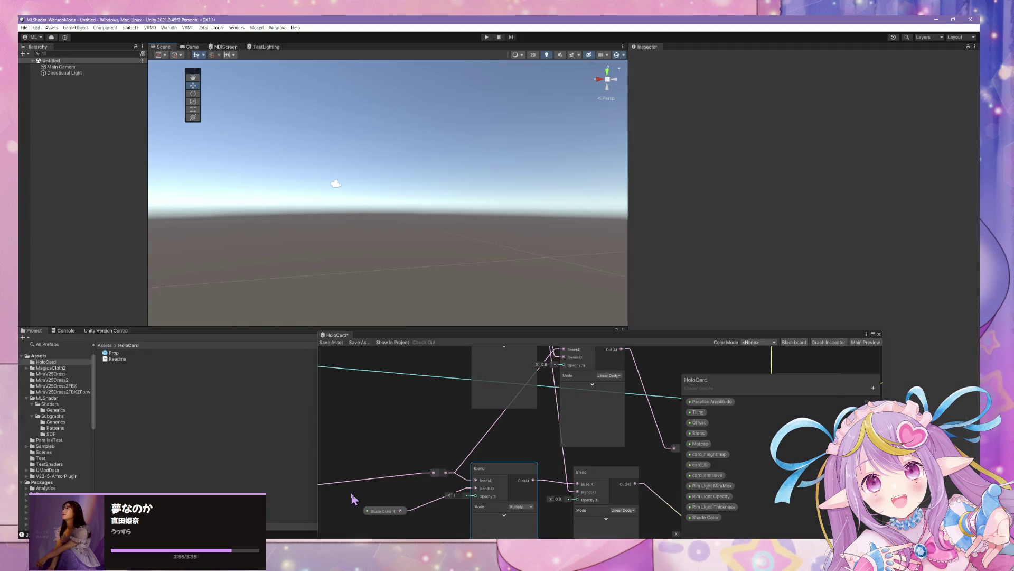
scroll(51, 406, down, 3)
click(51, 424)
scroll(68, 394, up, 3)
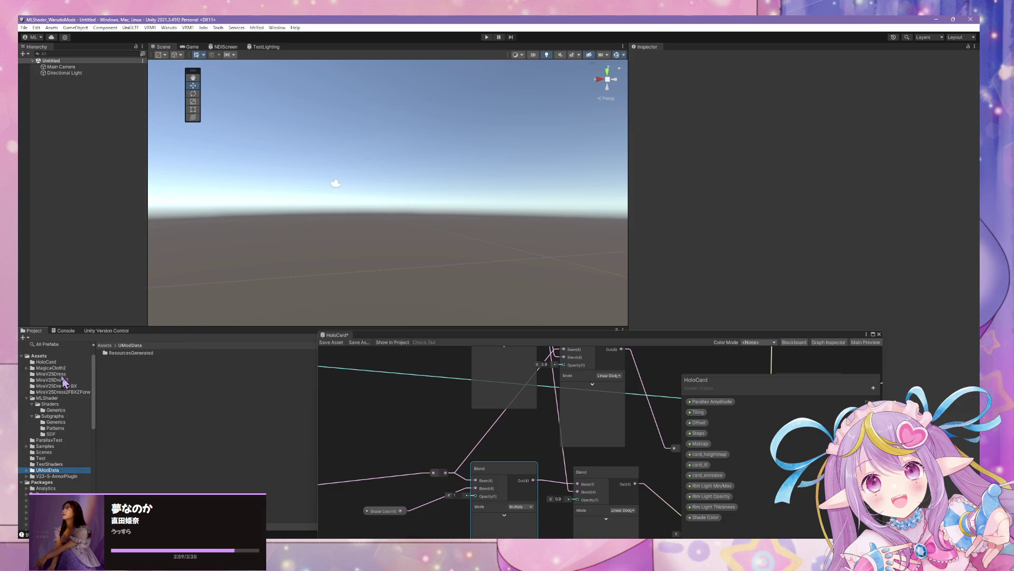
click(59, 464)
click(131, 359)
right_click(131, 359)
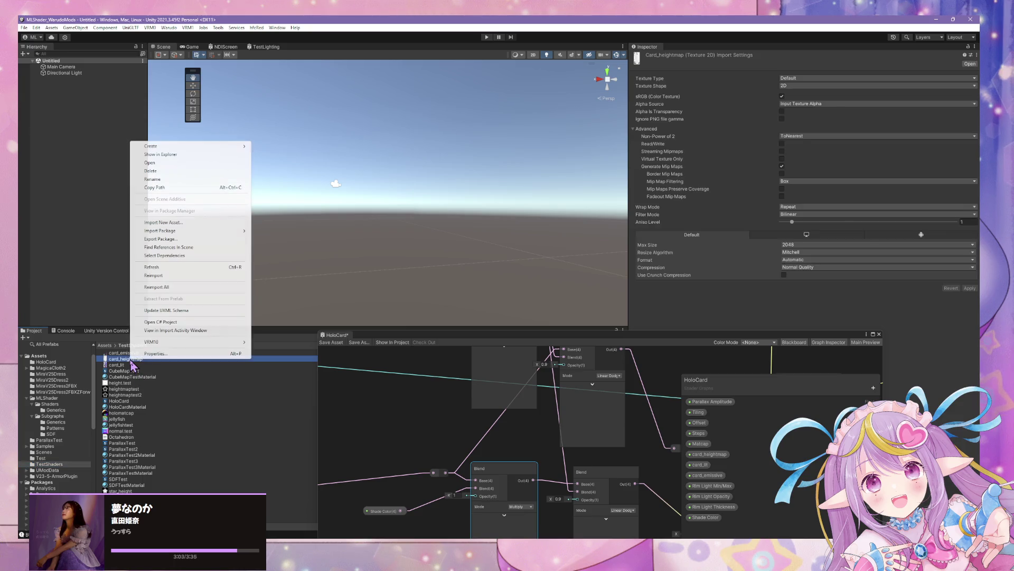
click(190, 154)
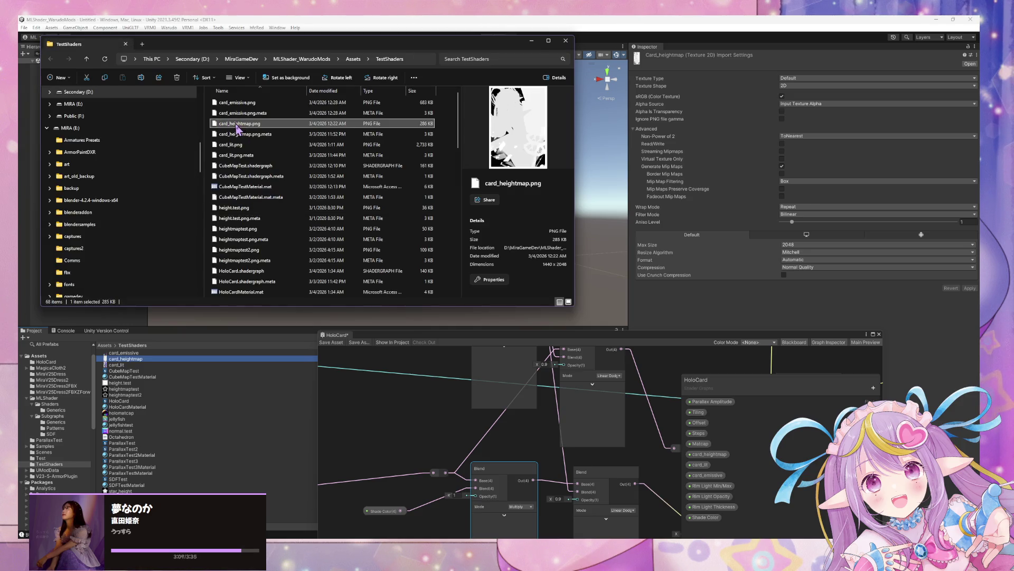
Step: Leave the TestShaders Explorer window and bring the Unity editor with the HoloCard graph forward
key(alt+Tab)
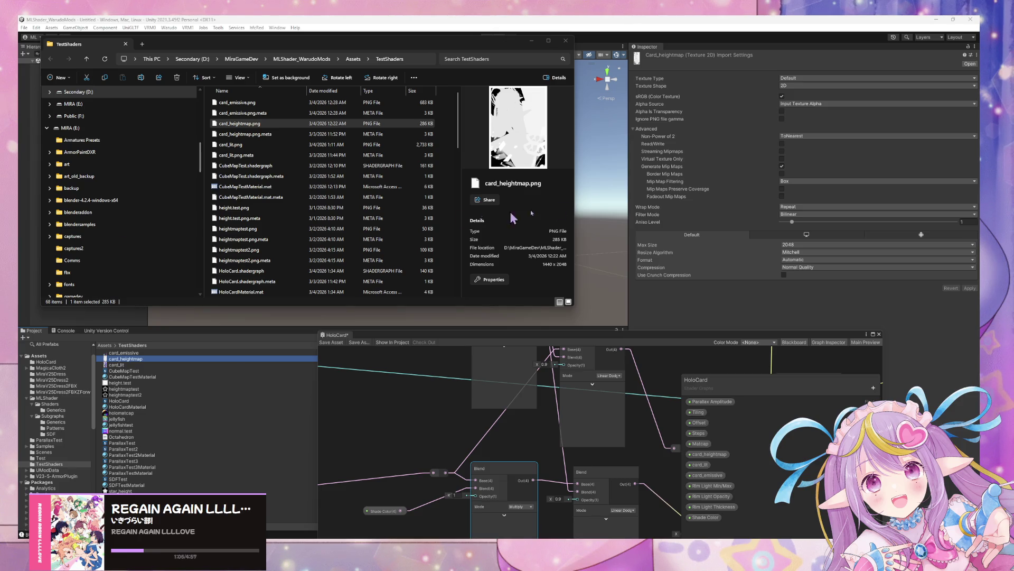
click(615, 157)
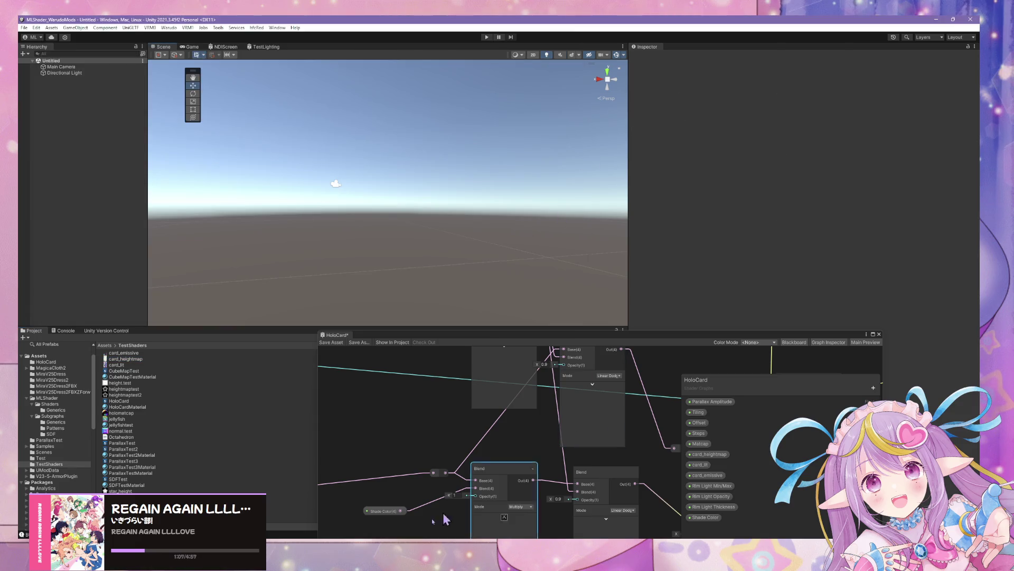
Step: Switch to Spotify, open Made For You, and reposition the window to reveal its side panel
key(alt+Tab)
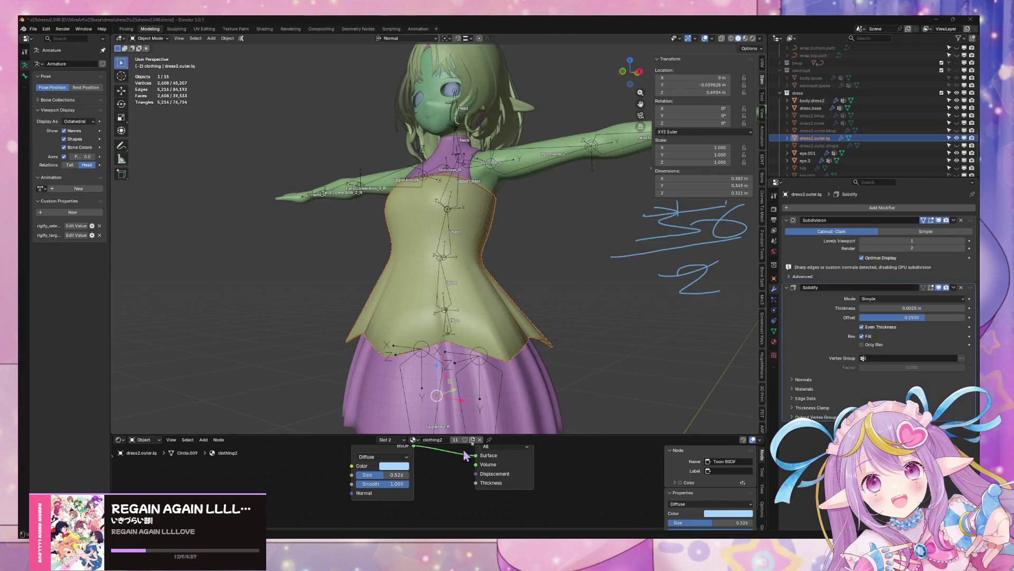
key(alt+Tab)
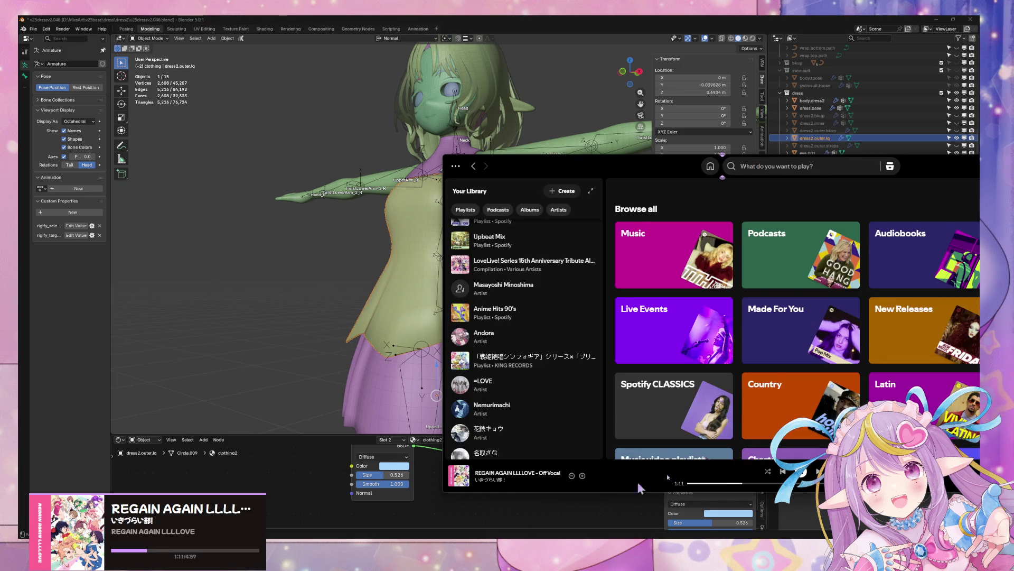
click(797, 326)
scroll(759, 251, down, 5)
scroll(757, 242, up, 1)
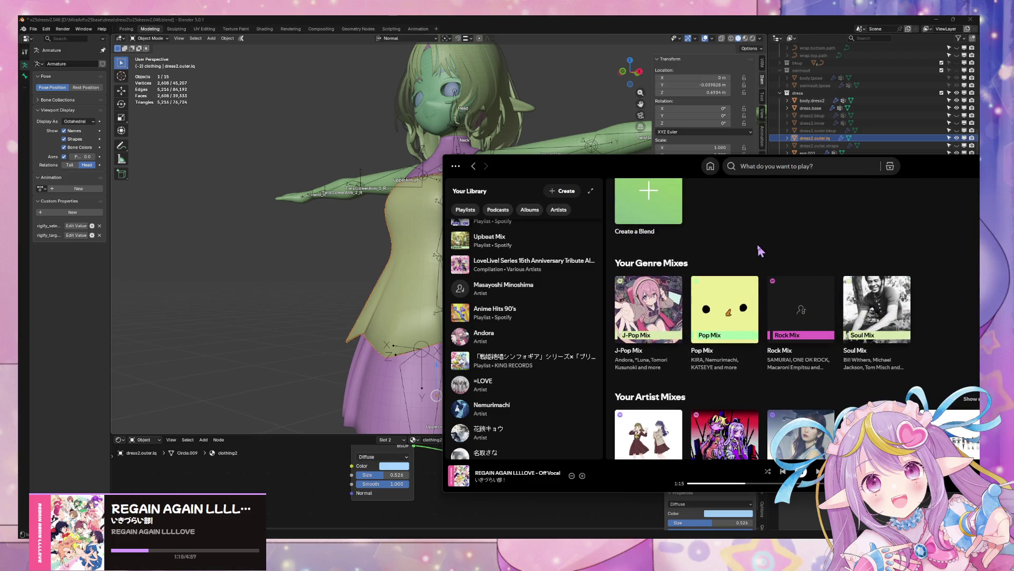
scroll(757, 242, down, 3)
scroll(634, 237, down, 3)
scroll(634, 238, up, 3)
drag(634, 167, 516, 139)
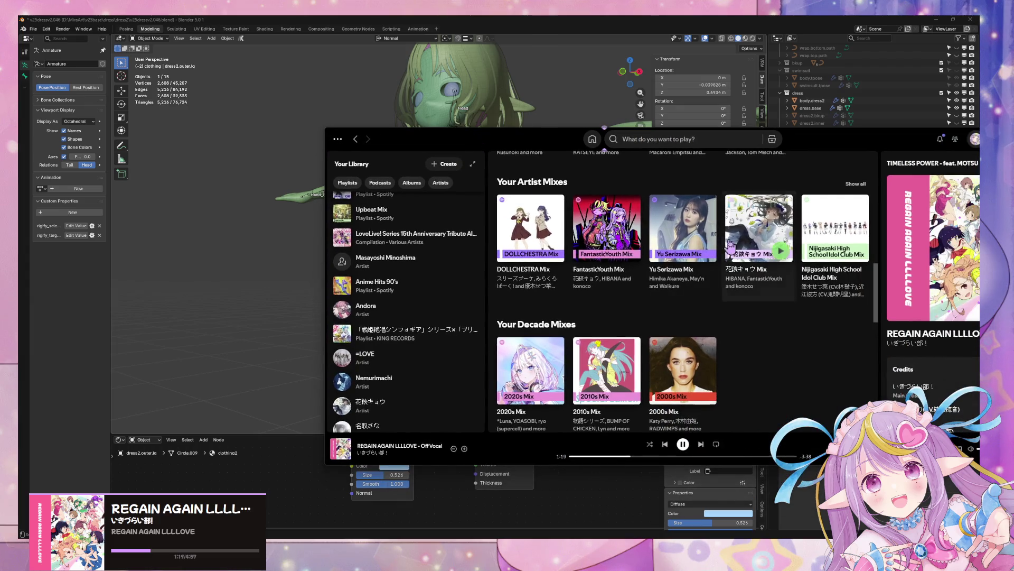
scroll(761, 242, up, 1)
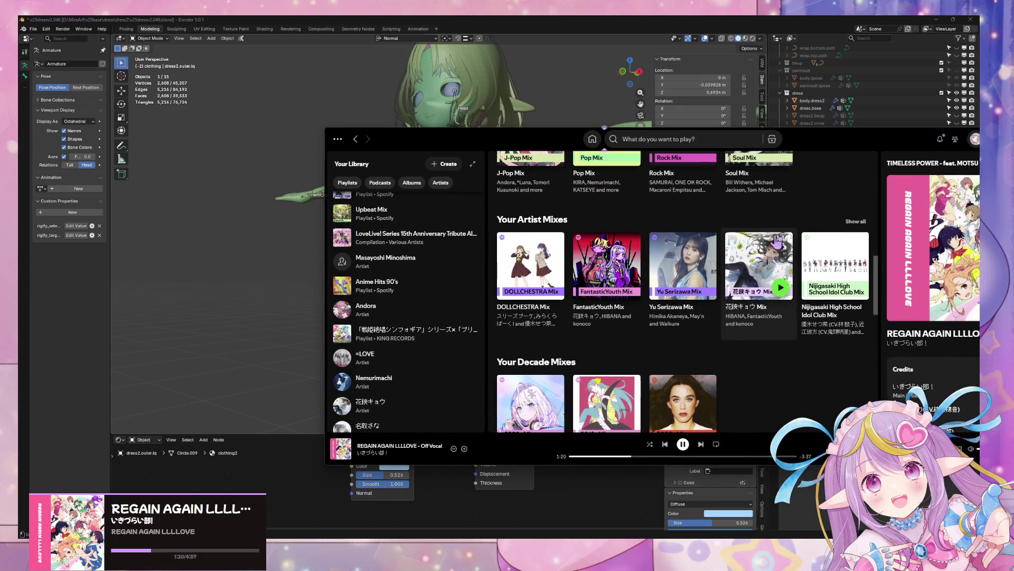
Step: Browse Your Artist Mixes, then open the 2000s Mix playlist and play it from Hot N Cold
click(858, 222)
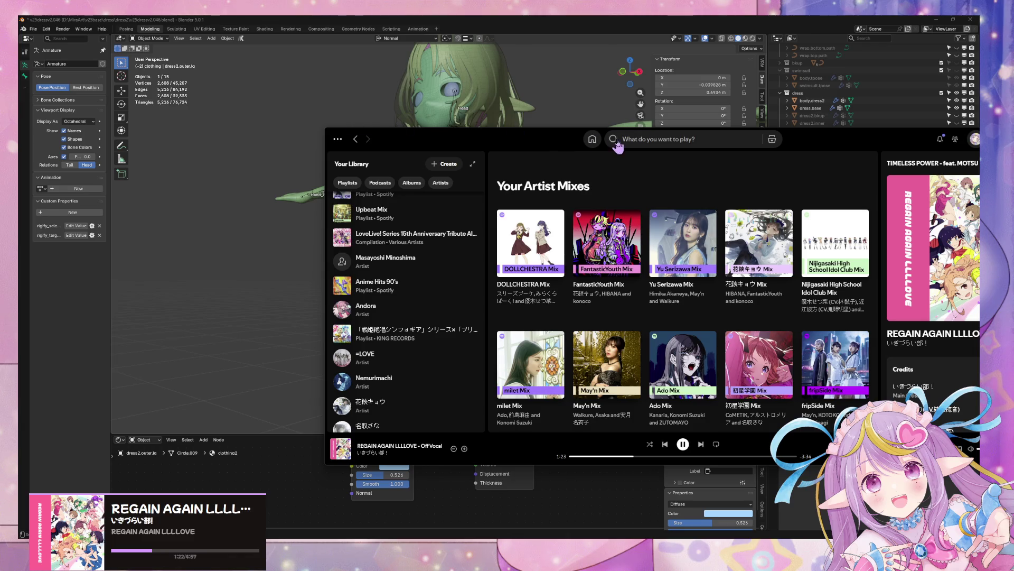
click(356, 139)
scroll(615, 231, up, 1)
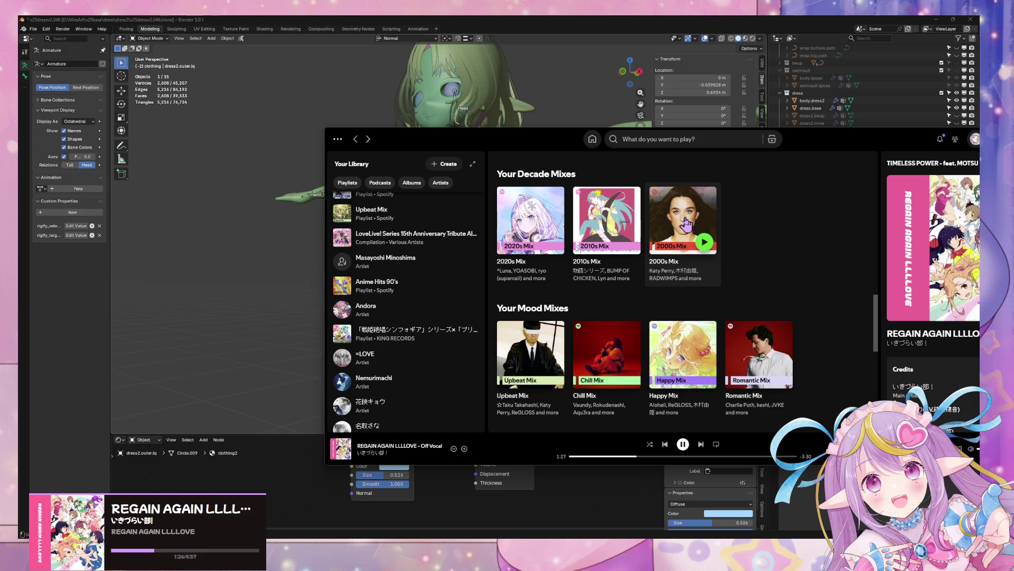
click(681, 216)
click(504, 273)
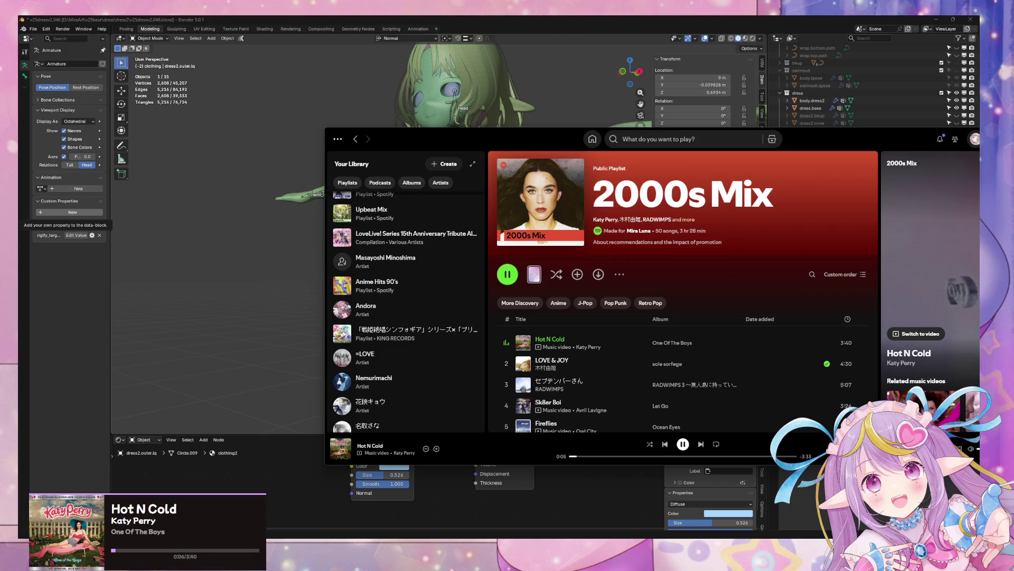
Step: Return to Blender and orbit the dress model to a front view
click(217, 264)
mouse_move(454, 216)
mouse_down()
mouse_move(482, 235)
mouse_move(448, 207)
mouse_move(537, 208)
mouse_move(474, 201)
mouse_move(487, 204)
mouse_up()
scroll(482, 236, up, 3)
Step: Zoom on the dress's upper body, then return to Unity and drag the HoloCard graph window up-right
scroll(486, 205, up, 2)
scroll(488, 206, down, 3)
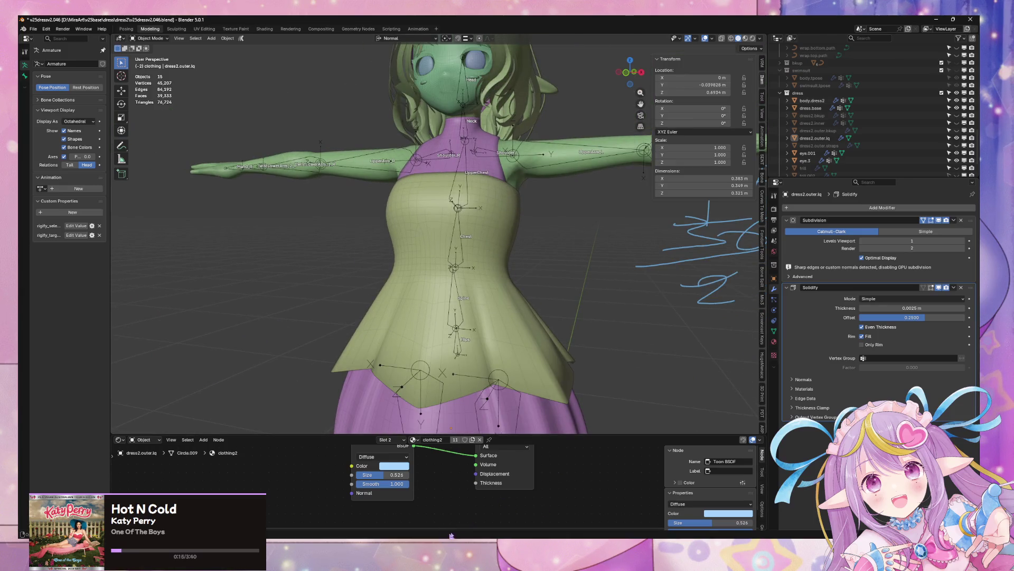
key(alt+Tab)
mouse_move(444, 336)
mouse_down()
mouse_move(640, 269)
mouse_move(558, 254)
mouse_up()
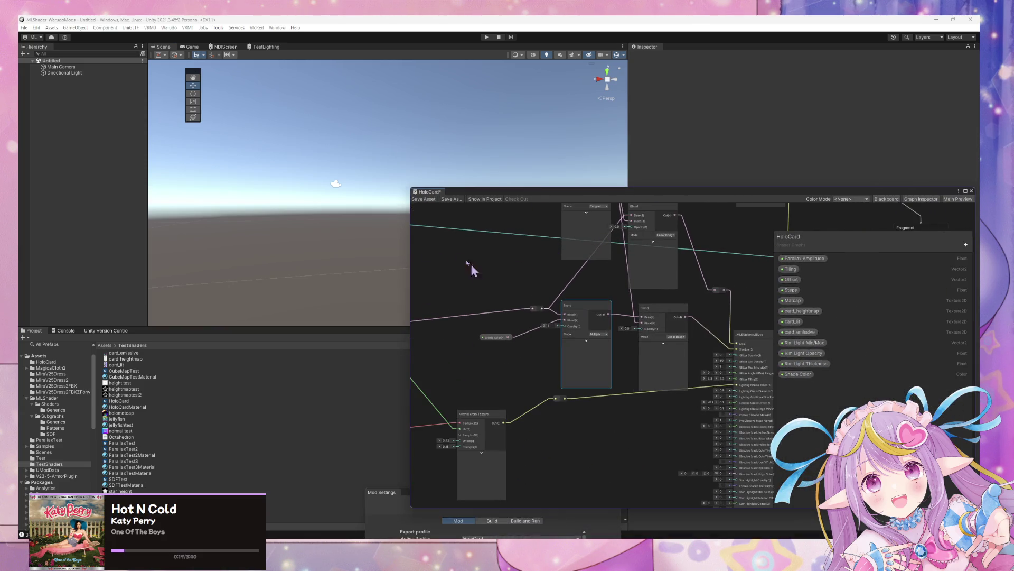
Step: Browse the MLShader Shaders folders in Unity's Project window
click(53, 410)
click(53, 416)
click(47, 398)
click(120, 358)
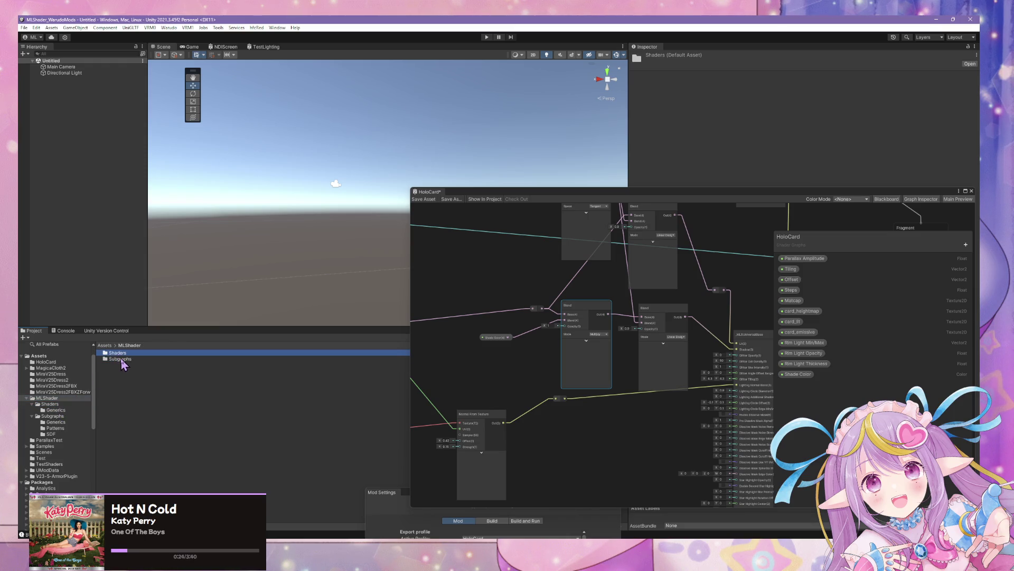
double_click(122, 359)
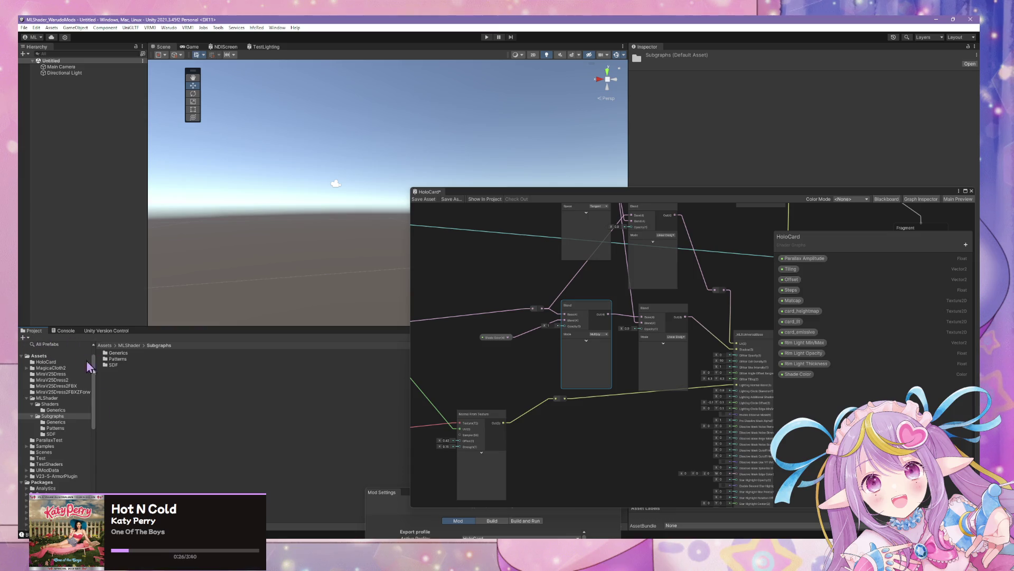
Step: Select MLSUniversal in the Generics folder and review the changed shader files in GitHub Desktop
click(60, 410)
click(126, 354)
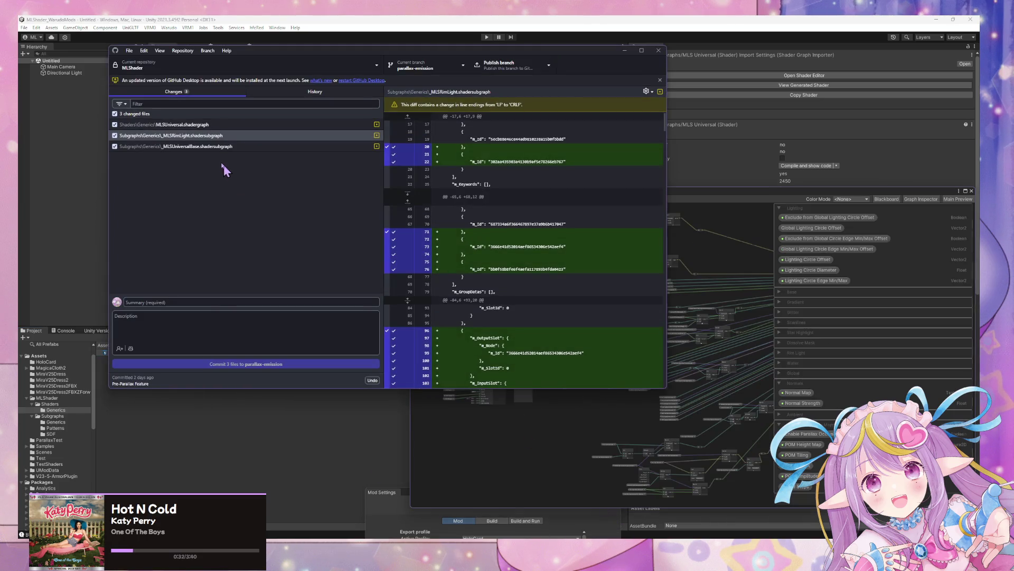
click(222, 146)
Step: Commit the three changed shader graph files with the summary 'Added Parallax'
click(210, 302)
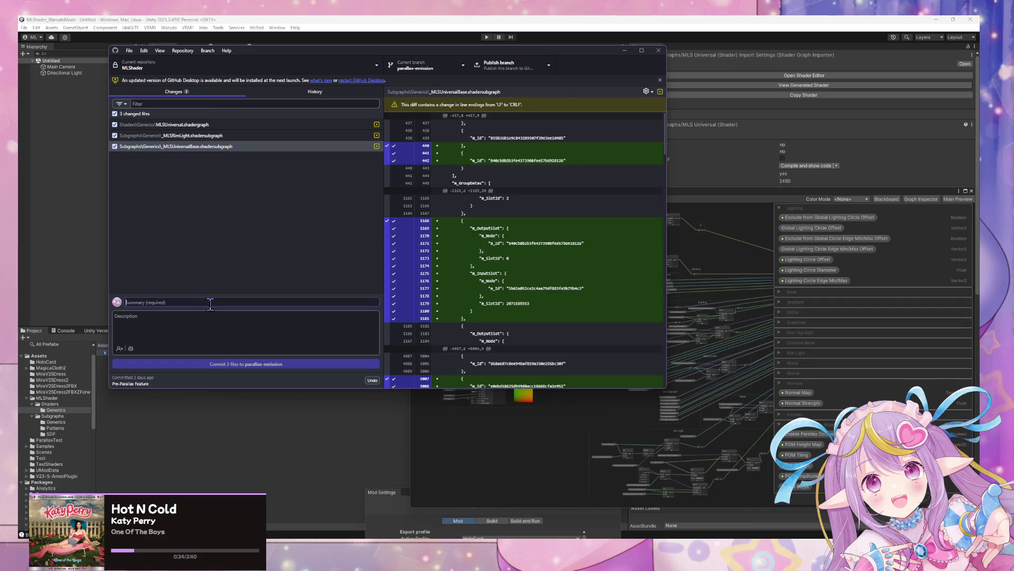
text(Added Parallax)
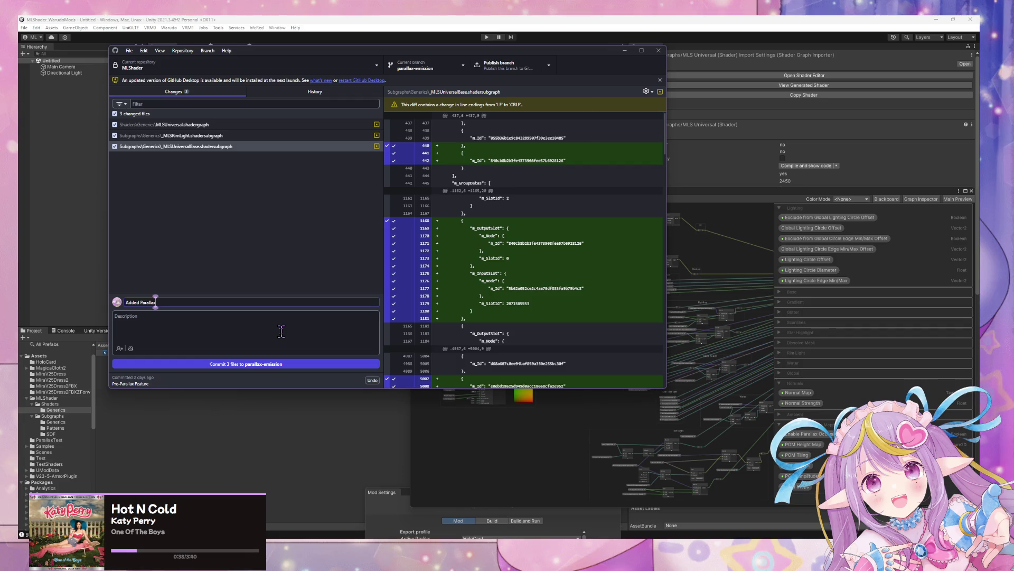
click(311, 364)
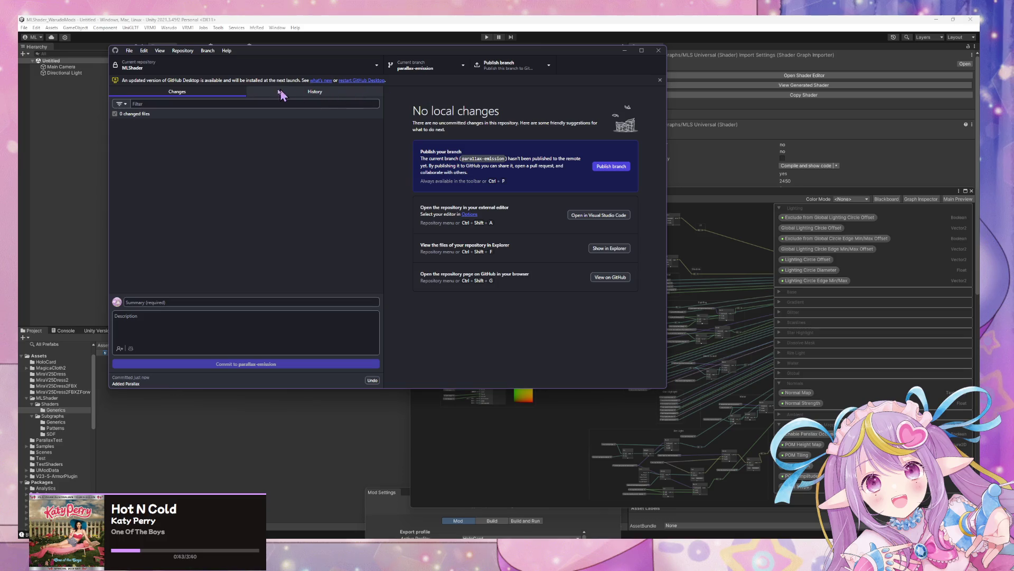
Step: Switch to master and merge parallax-emission into it with a merge commit
click(428, 70)
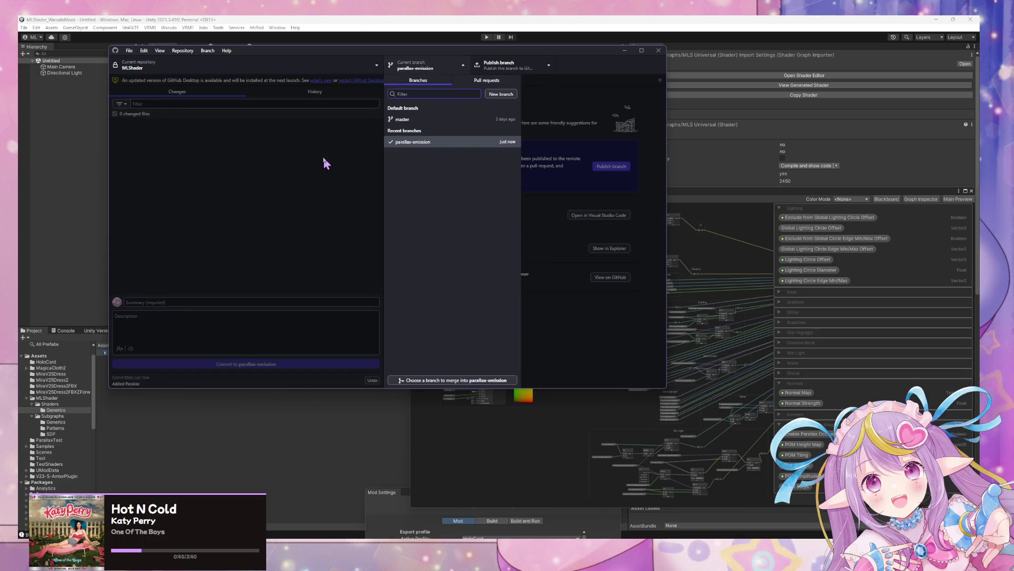
click(349, 152)
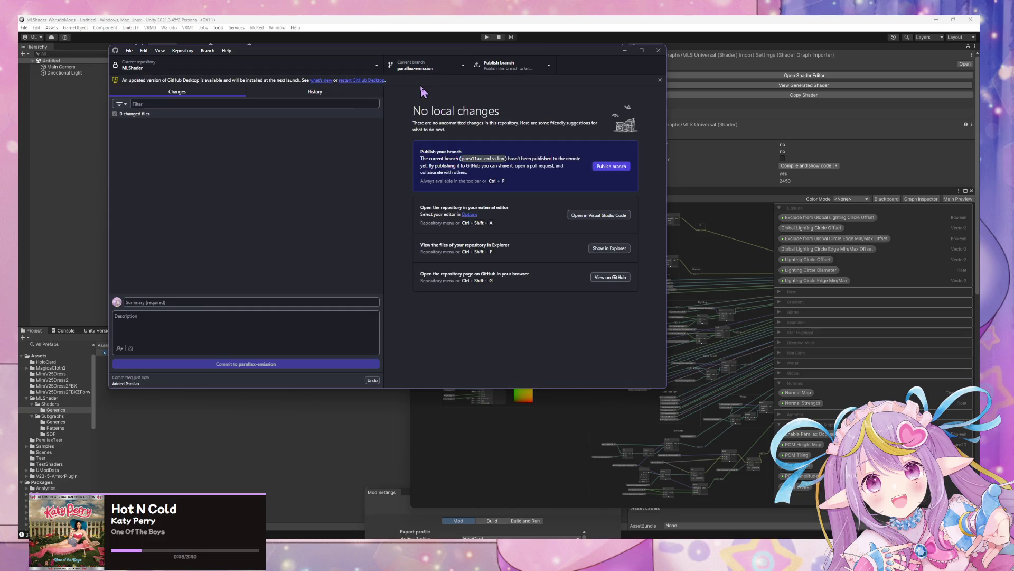
click(445, 72)
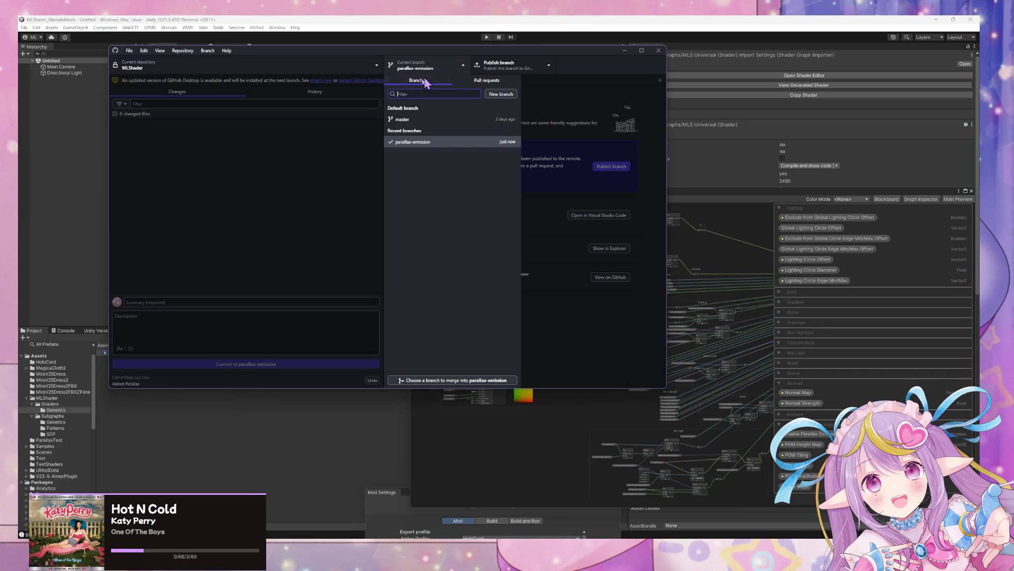
click(403, 120)
click(207, 50)
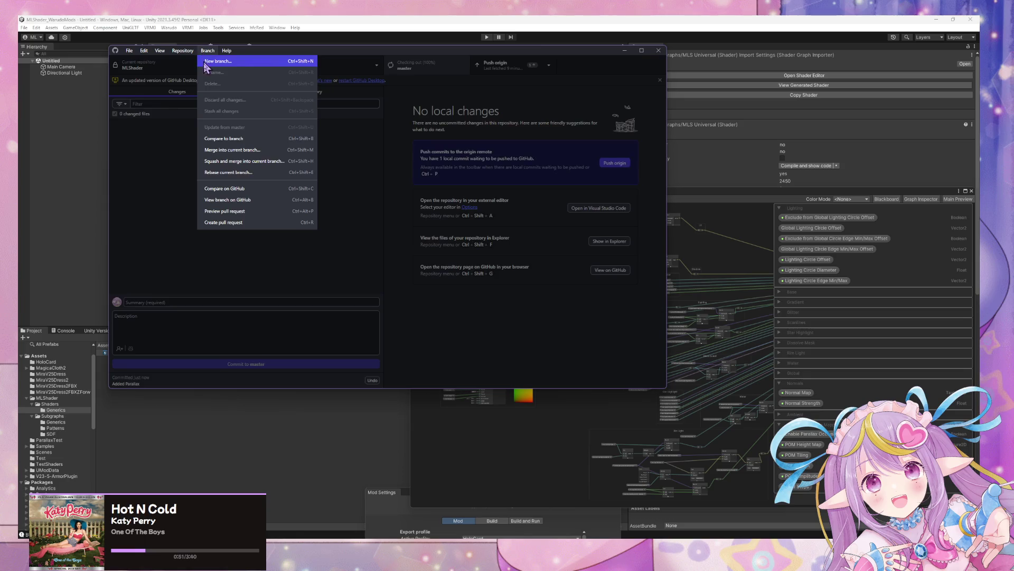
click(233, 151)
click(376, 203)
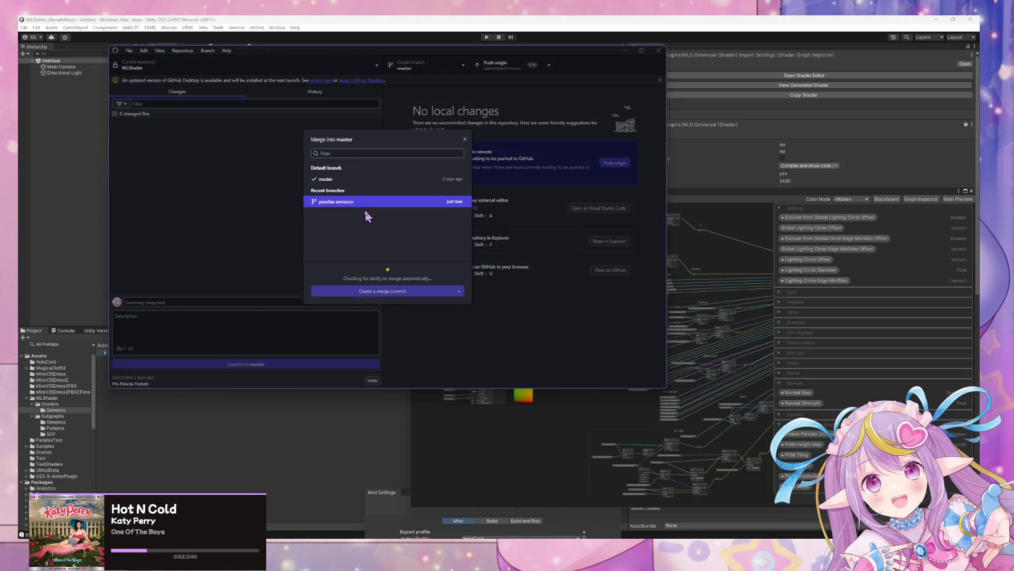
click(383, 291)
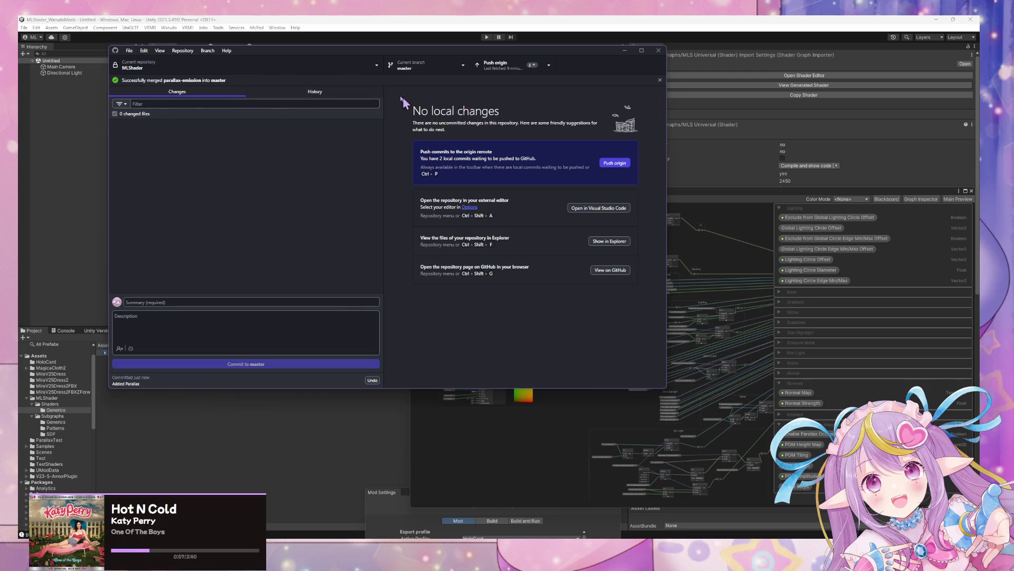
mouse_move(395, 57)
mouse_down()
mouse_move(605, 136)
mouse_move(771, 153)
mouse_up()
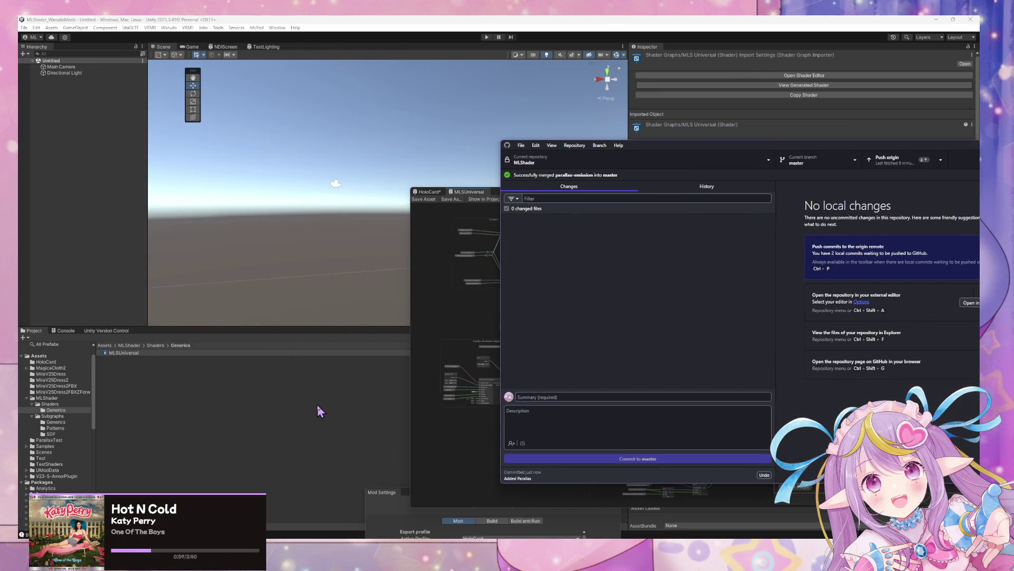
Step: Reload MLSUniversal.shadergraph from the 'Graph has changed on disk' prompt
click(315, 405)
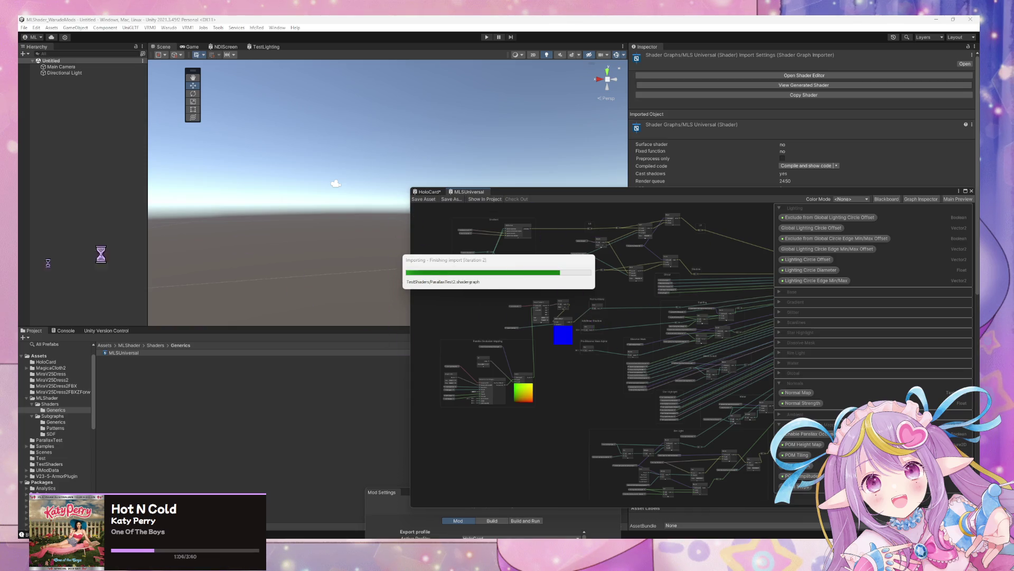
key(super+d)
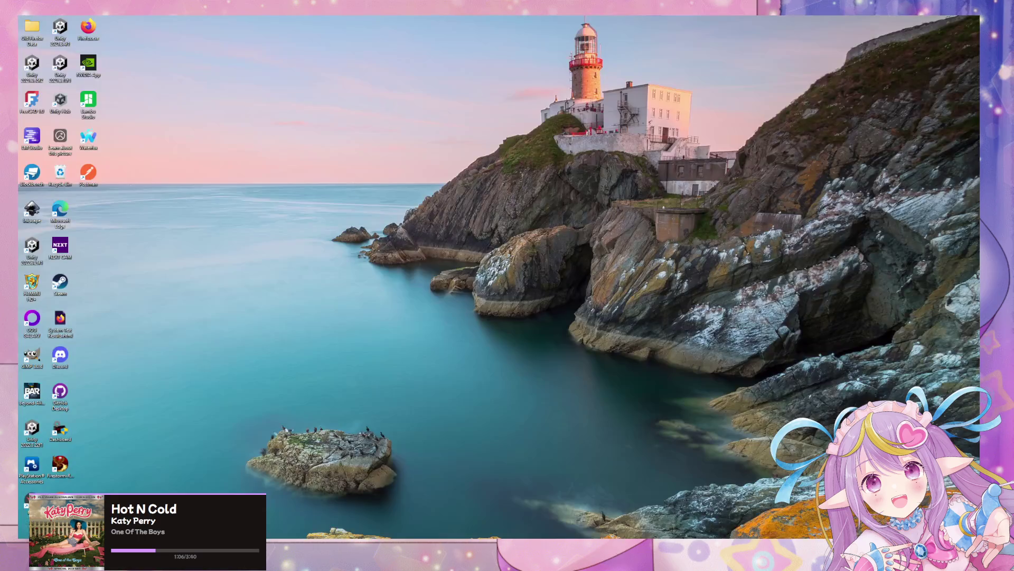
key(super+d)
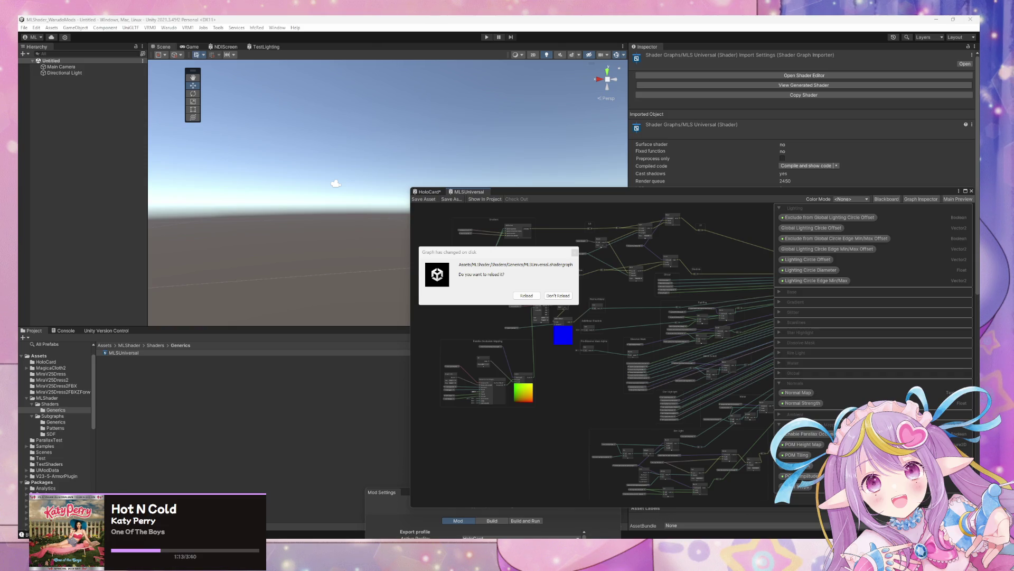
click(526, 296)
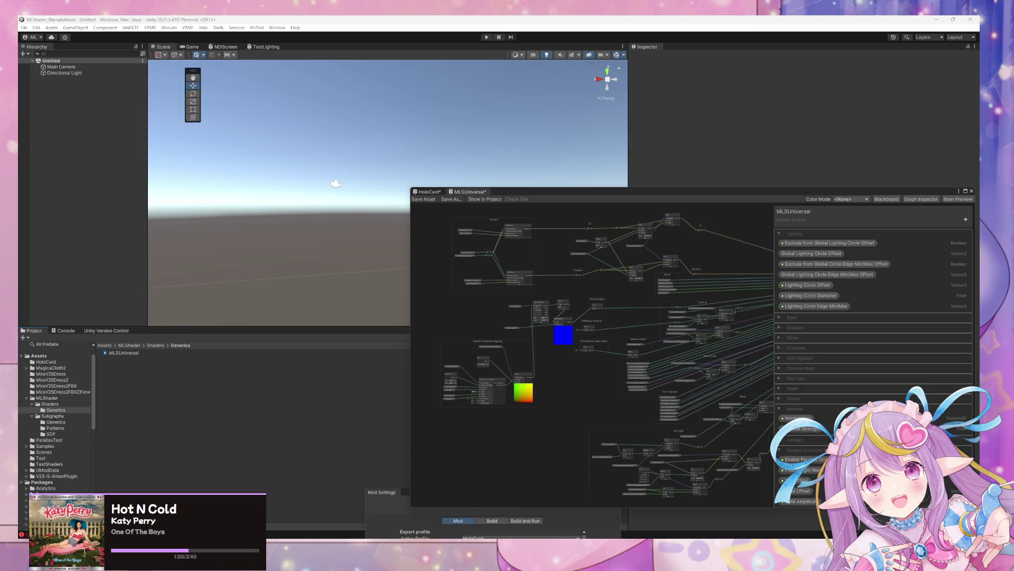
Step: Shift the Parallax Occlusion Mapping, Shadow and Gradient groups to new spots on the canvas
mouse_move(594, 398)
mouse_down()
mouse_move(502, 404)
mouse_move(515, 406)
mouse_up()
scroll(606, 419, up, 5)
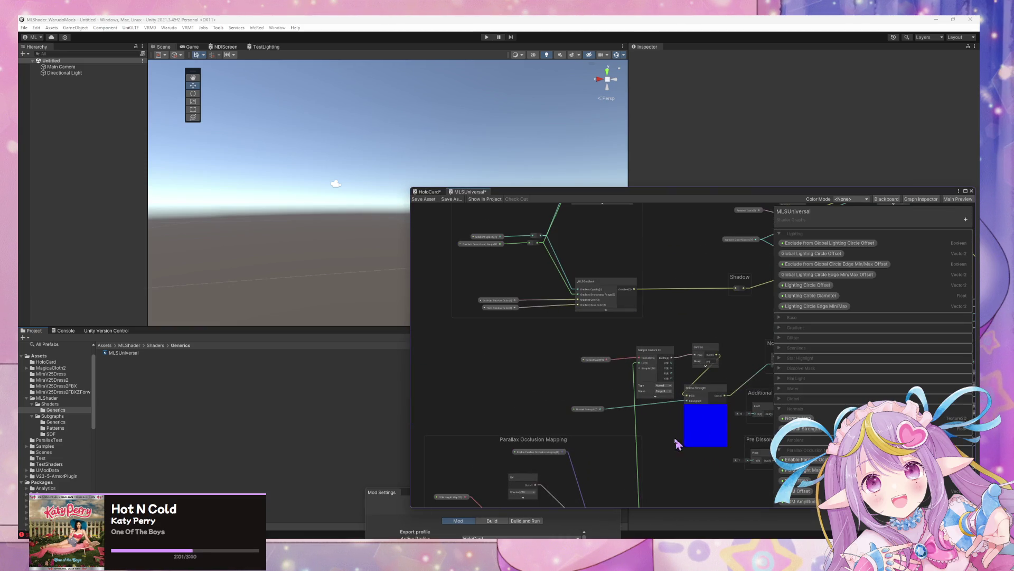
drag(679, 443, 687, 392)
mouse_move(562, 389)
mouse_down()
mouse_move(486, 329)
mouse_move(528, 423)
mouse_up()
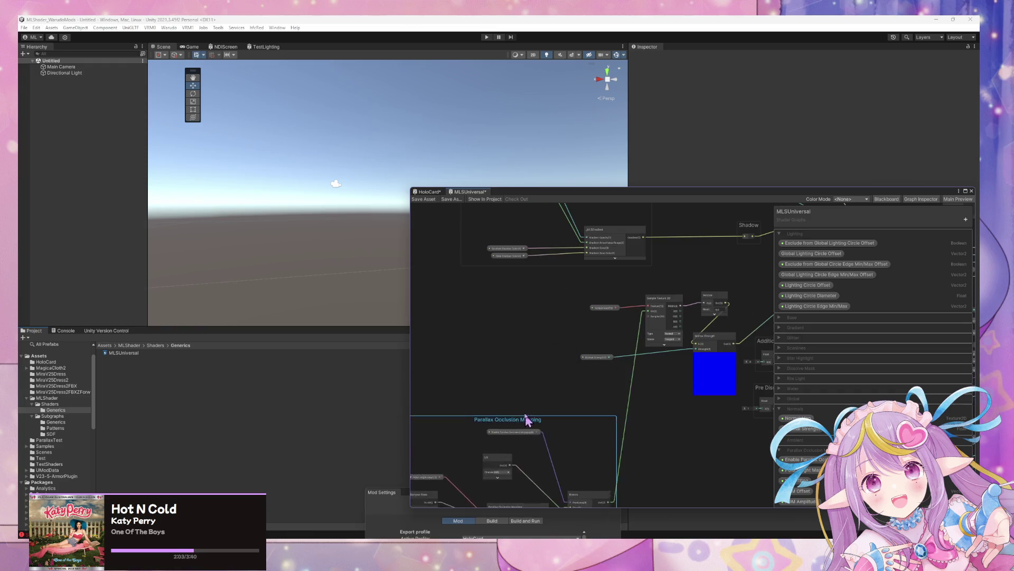
scroll(547, 349, up, 1)
drag(670, 374, 589, 461)
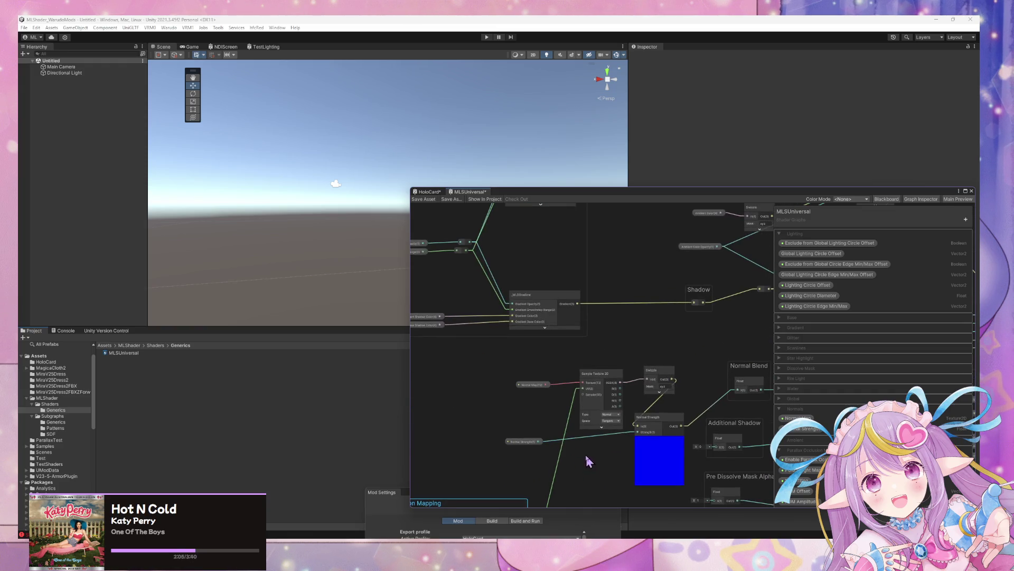
drag(708, 340, 611, 464)
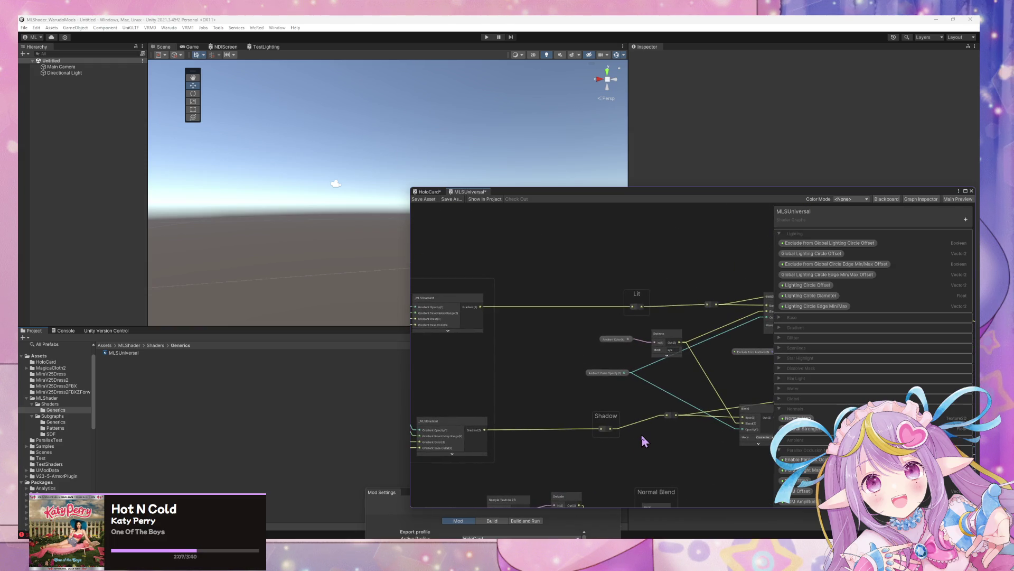
drag(608, 416, 623, 432)
drag(523, 376, 709, 374)
mouse_move(572, 283)
mouse_down()
mouse_move(475, 278)
mouse_move(437, 288)
mouse_up()
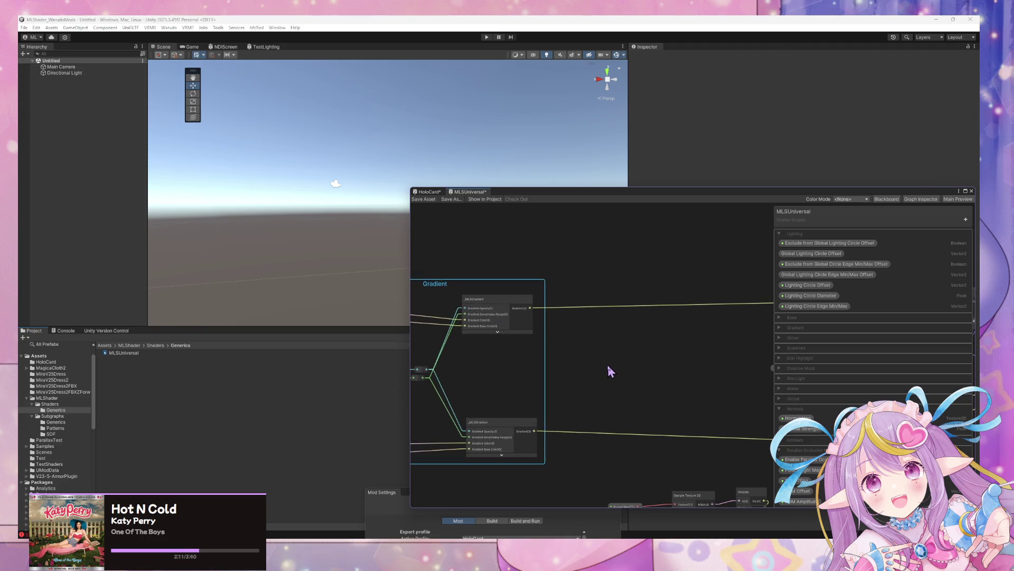
scroll(610, 370, up, 1)
scroll(609, 372, down, 1)
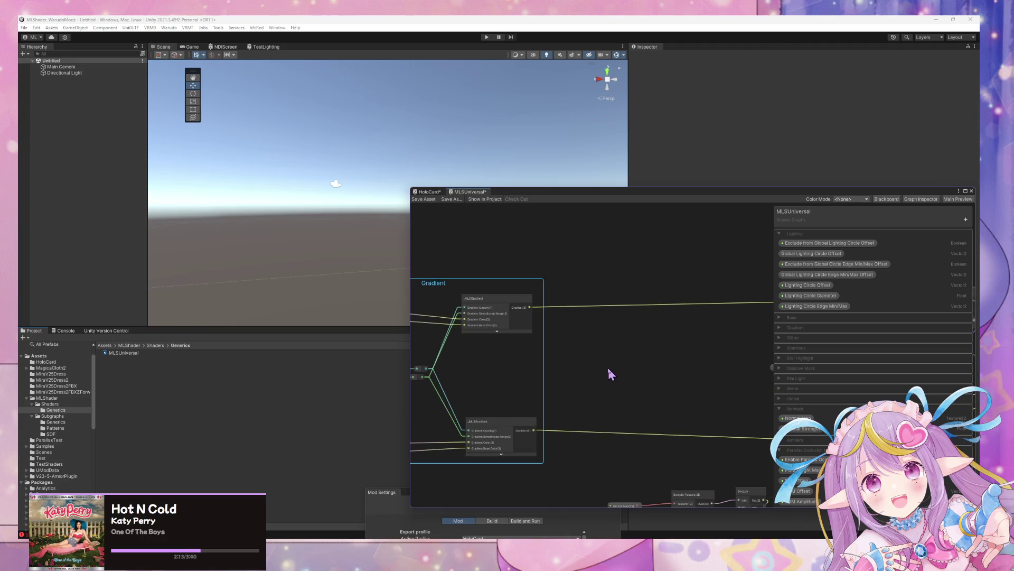
mouse_move(600, 373)
mouse_down()
mouse_move(727, 369)
mouse_move(632, 366)
mouse_up()
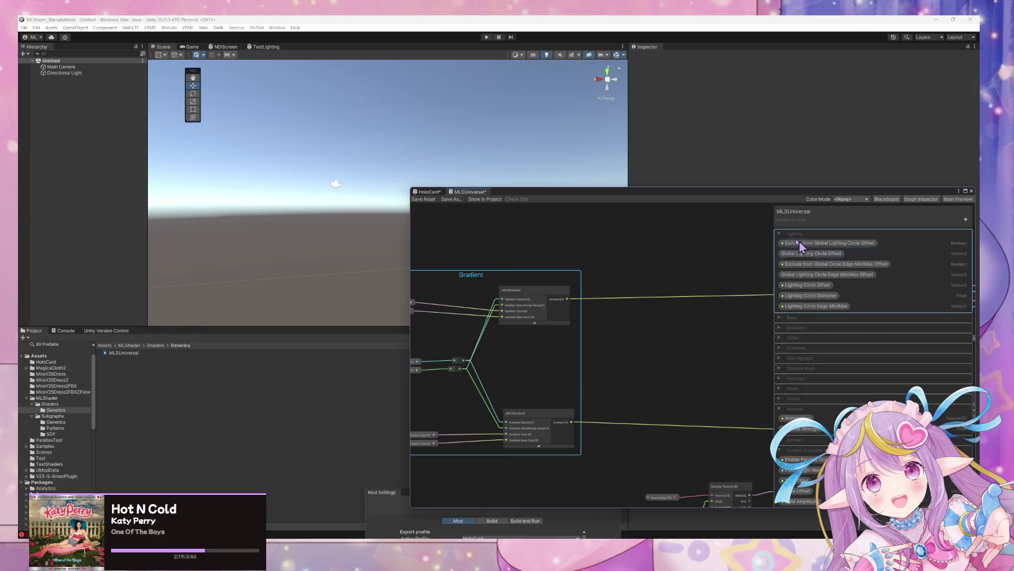
Step: Collapse the Lighting, Normals and Parallax Occlusion Mapping blackboard categories
click(781, 236)
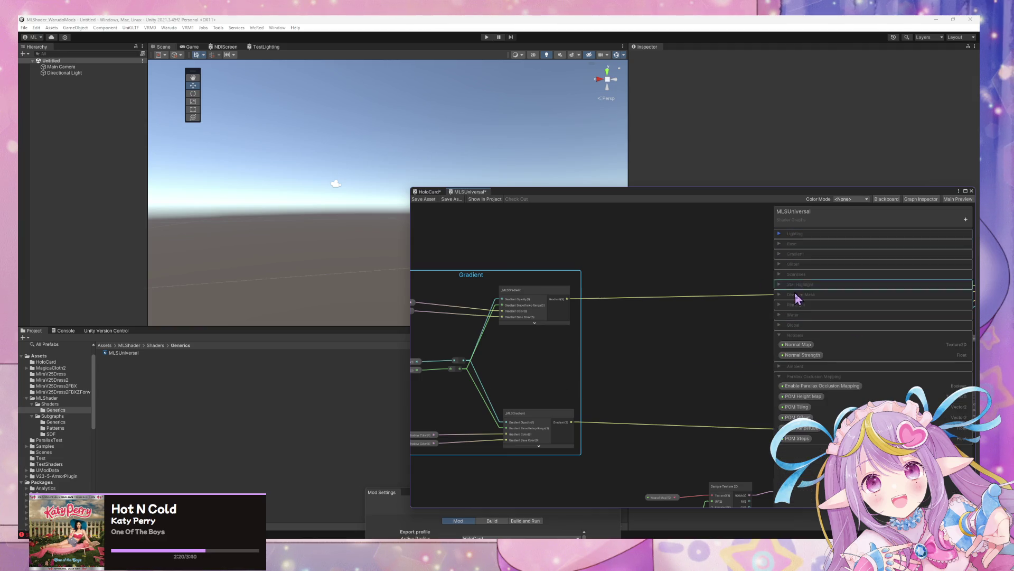
click(780, 337)
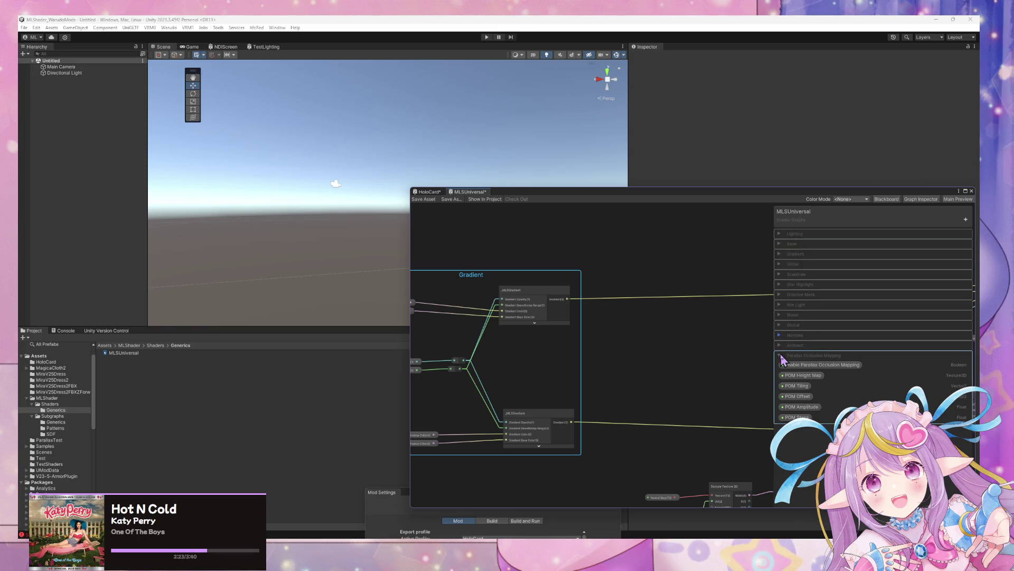
click(781, 355)
drag(644, 312, 613, 323)
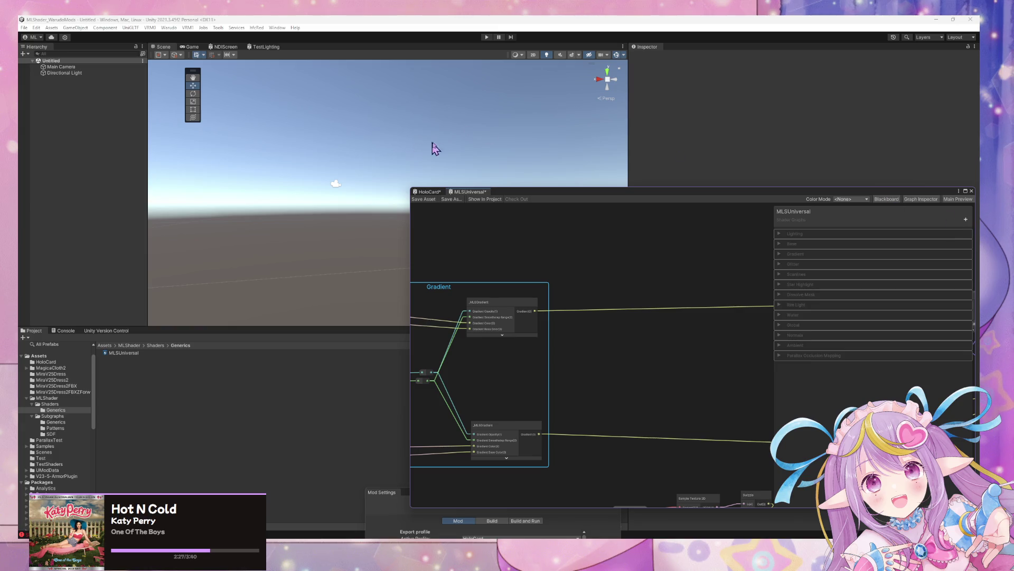
scroll(534, 220, down, 3)
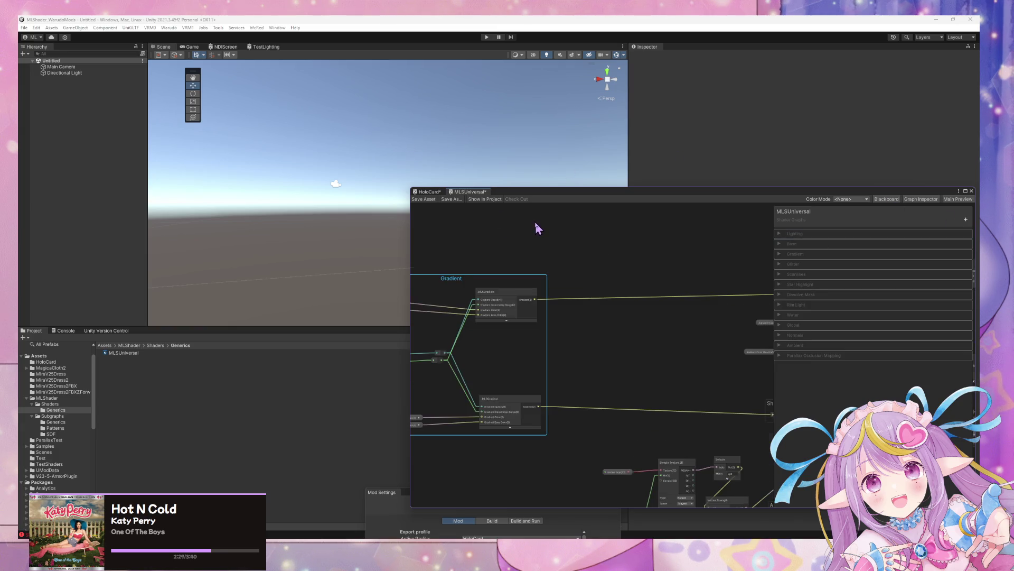
scroll(533, 219, down, 3)
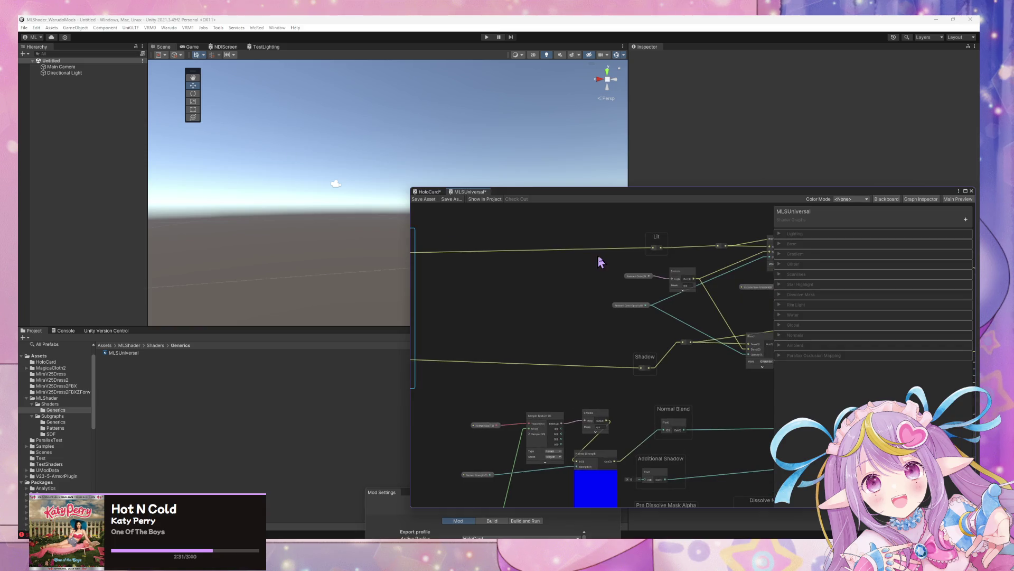
scroll(601, 251, up, 3)
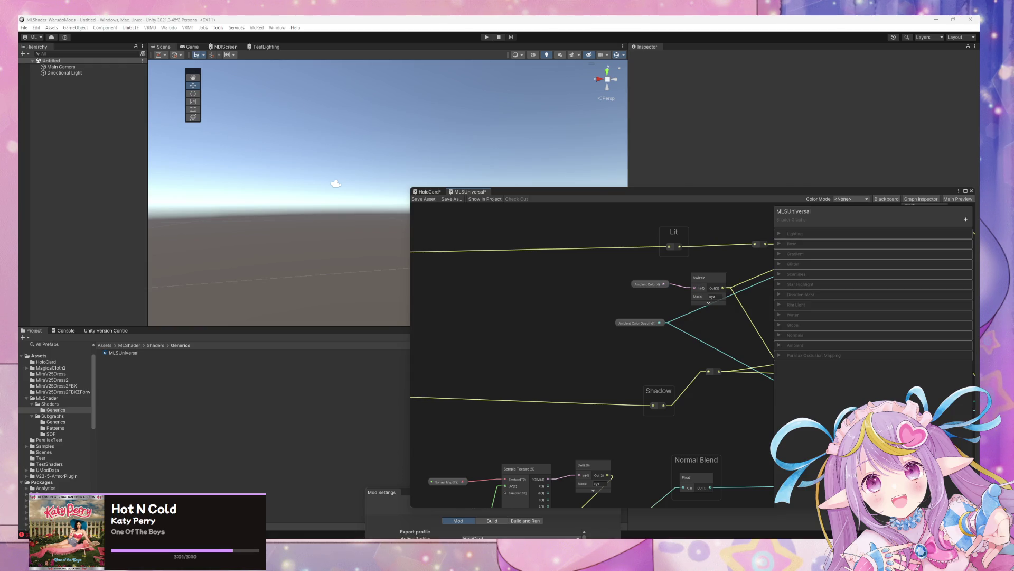
key(alt+Tab)
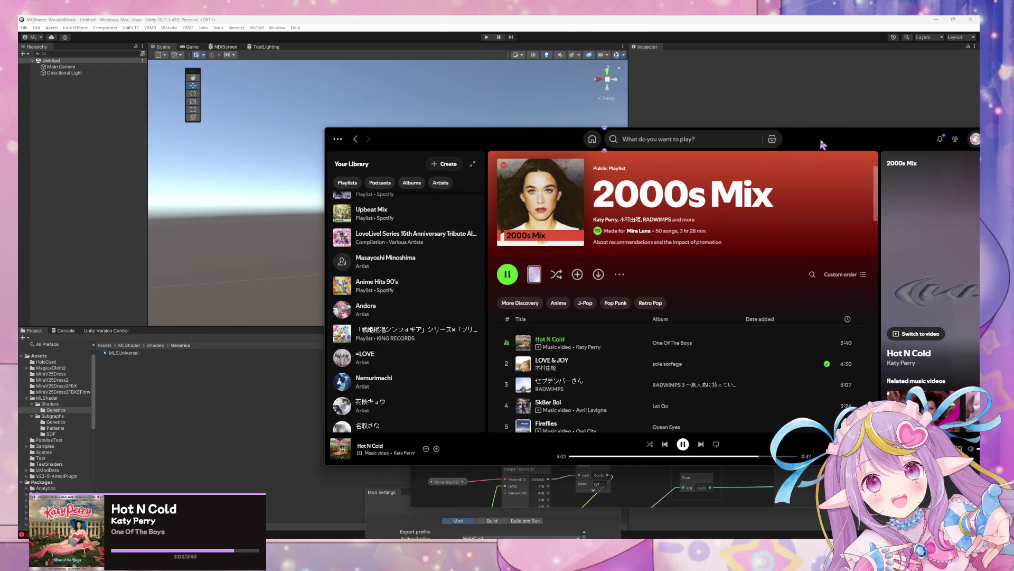
drag(821, 142, 736, 133)
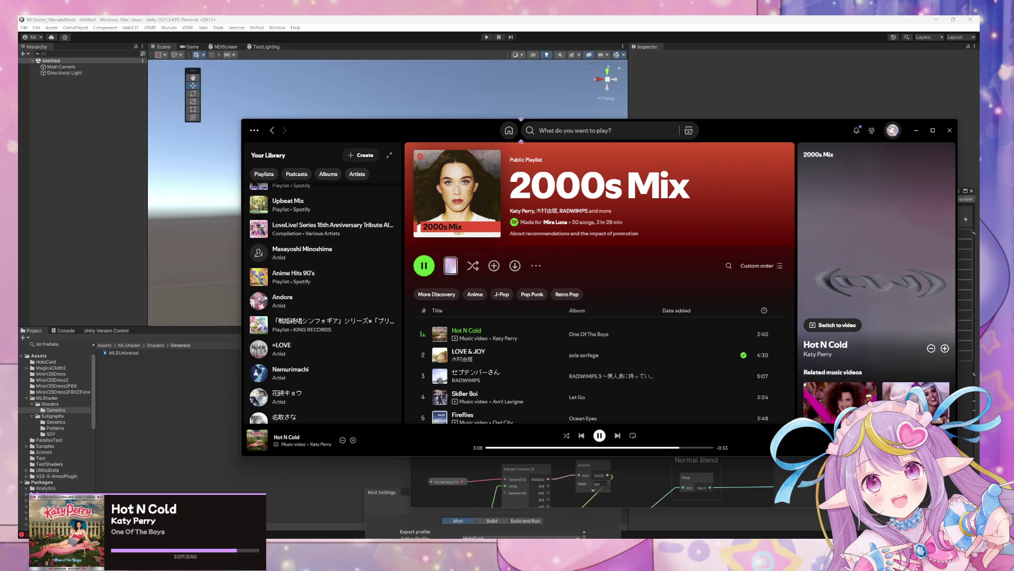
scroll(674, 405, down, 3)
scroll(673, 408, down, 5)
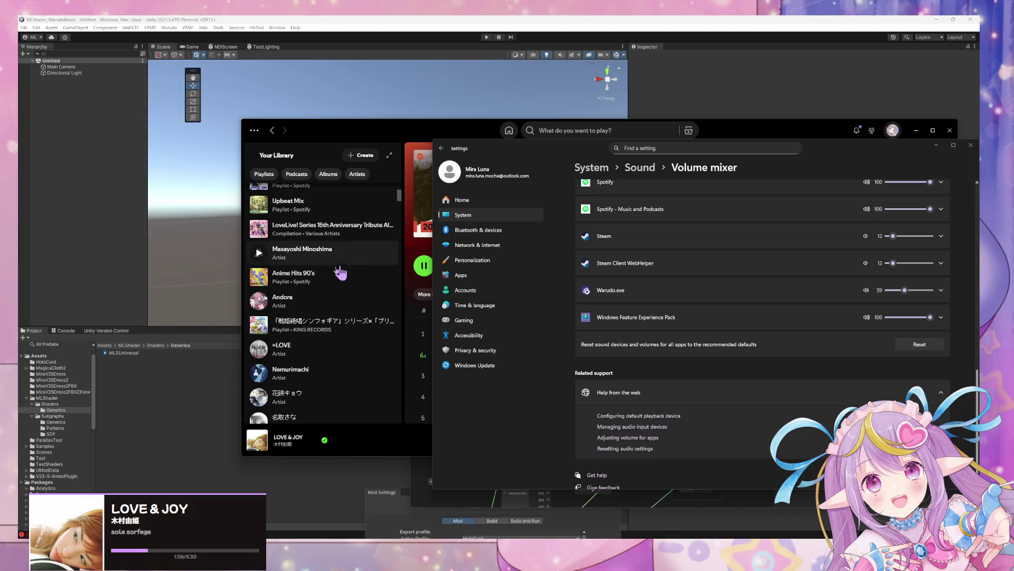
click(379, 131)
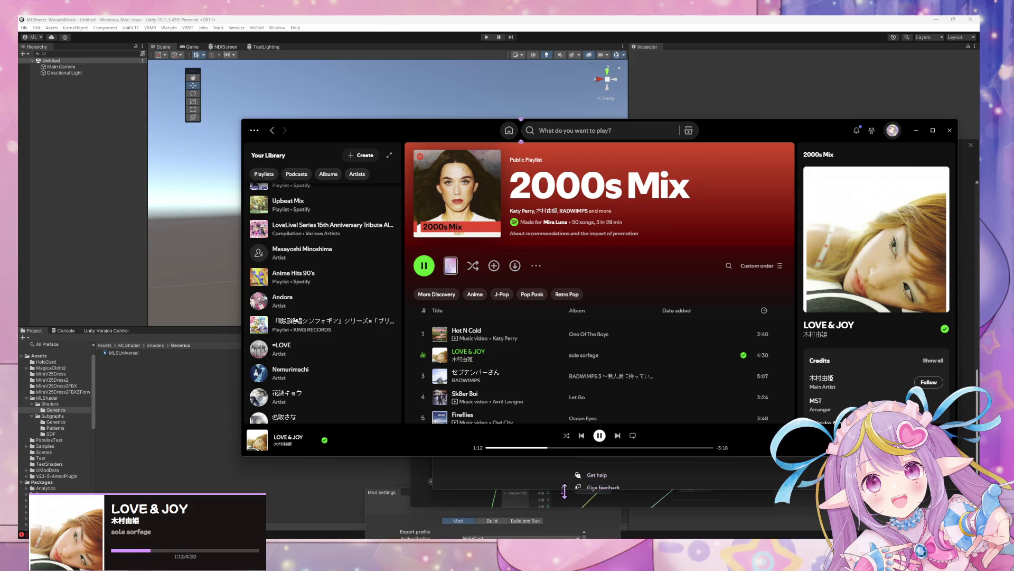
click(521, 485)
click(421, 491)
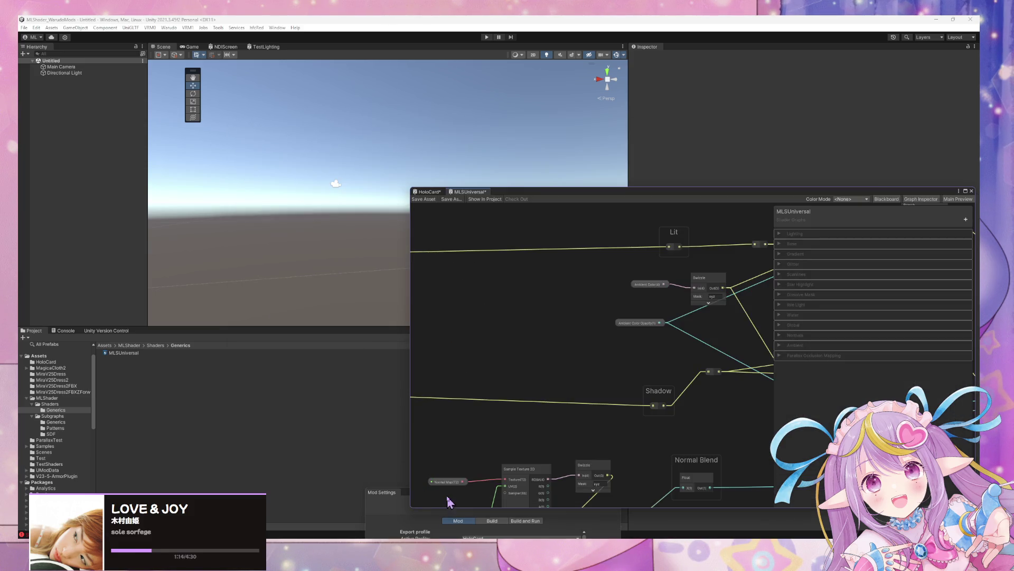
Step: Select the MLSUniversal asset and expand the Base property category in the Blackboard
scroll(589, 339, down, 3)
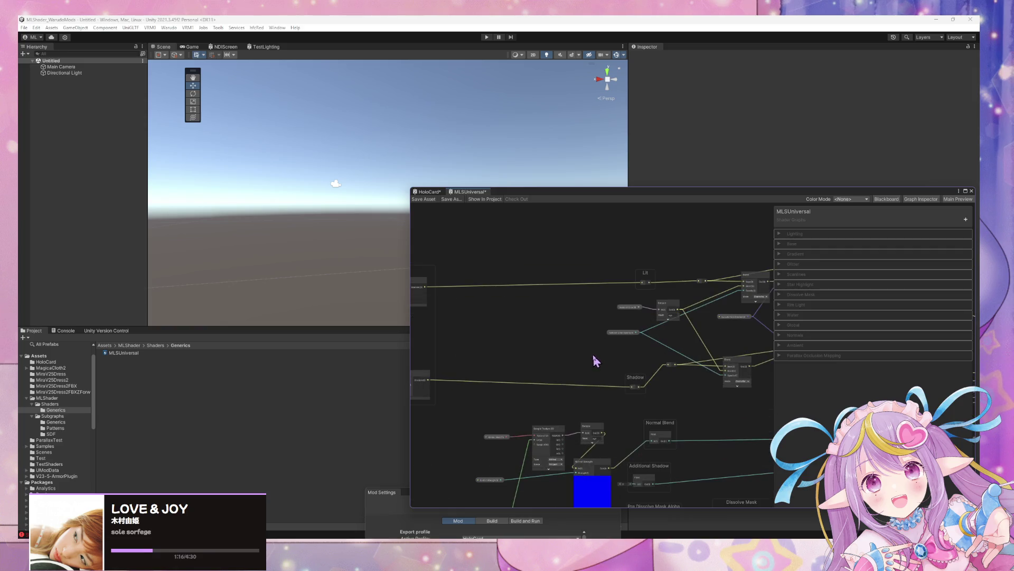
click(129, 353)
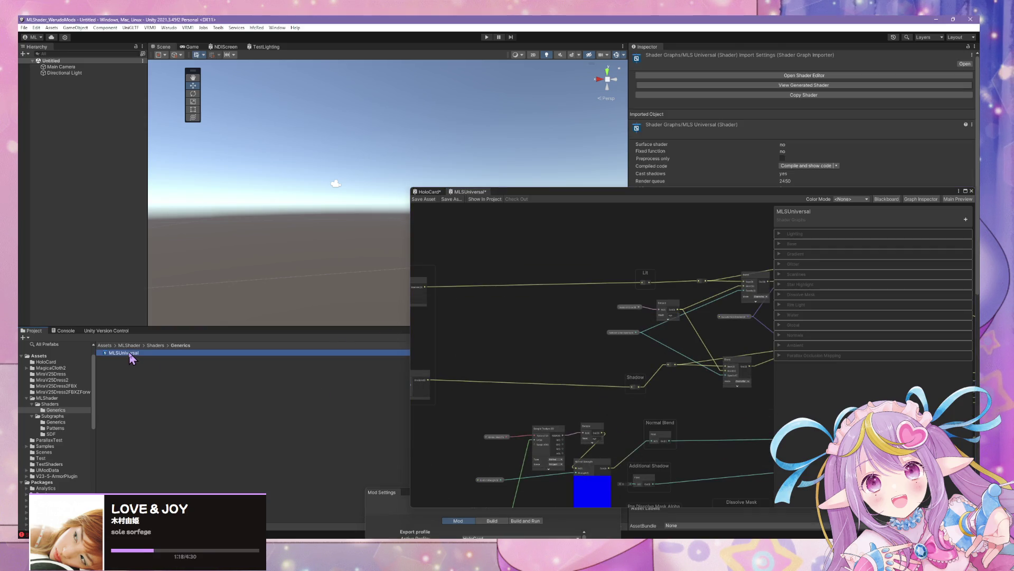
scroll(560, 335, down, 2)
scroll(561, 335, up, 1)
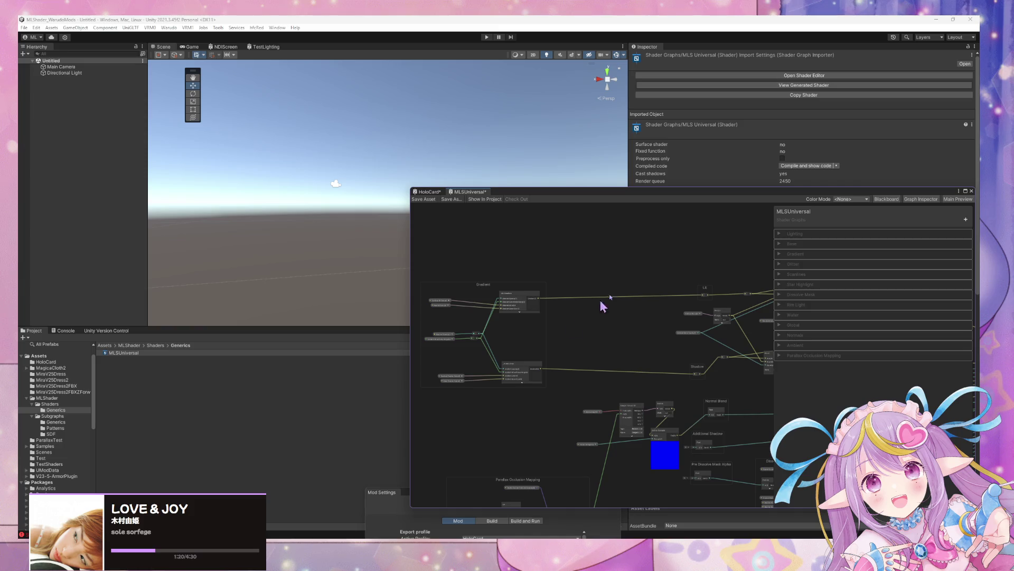
click(779, 233)
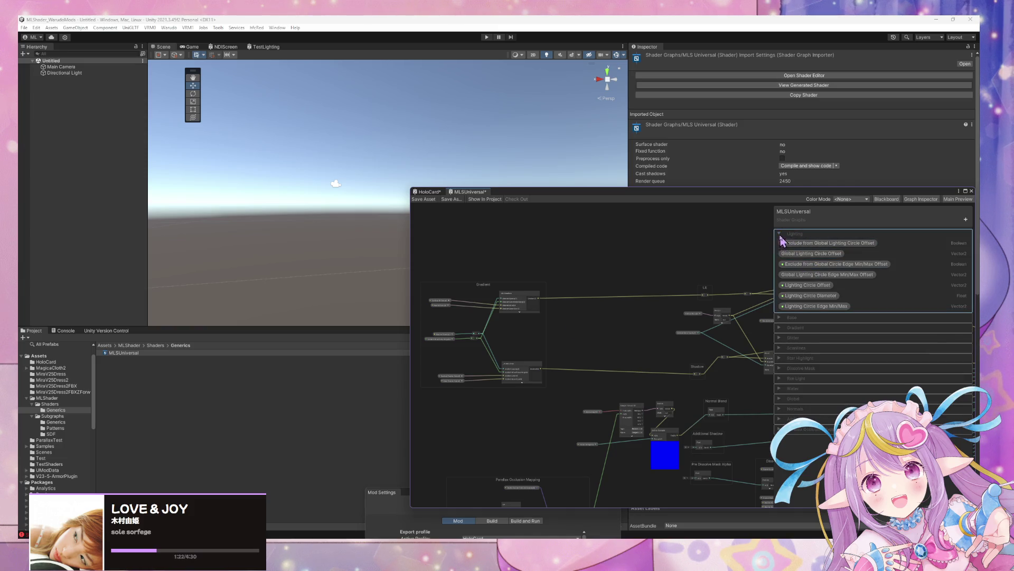
click(779, 233)
click(779, 245)
click(780, 244)
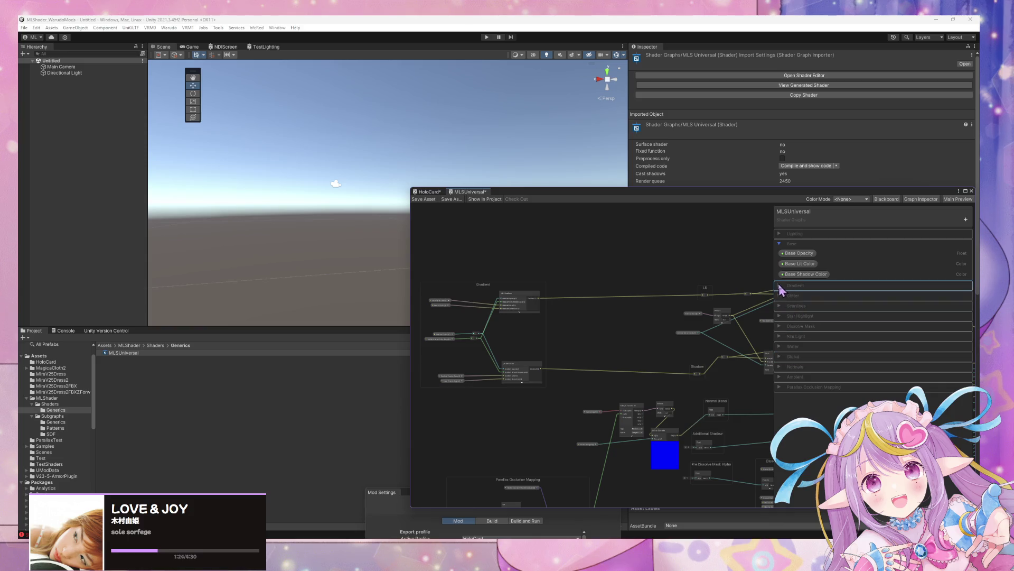
Step: Add a Texture 2D property named 'Base Lit Texture' and move it into Base
click(966, 219)
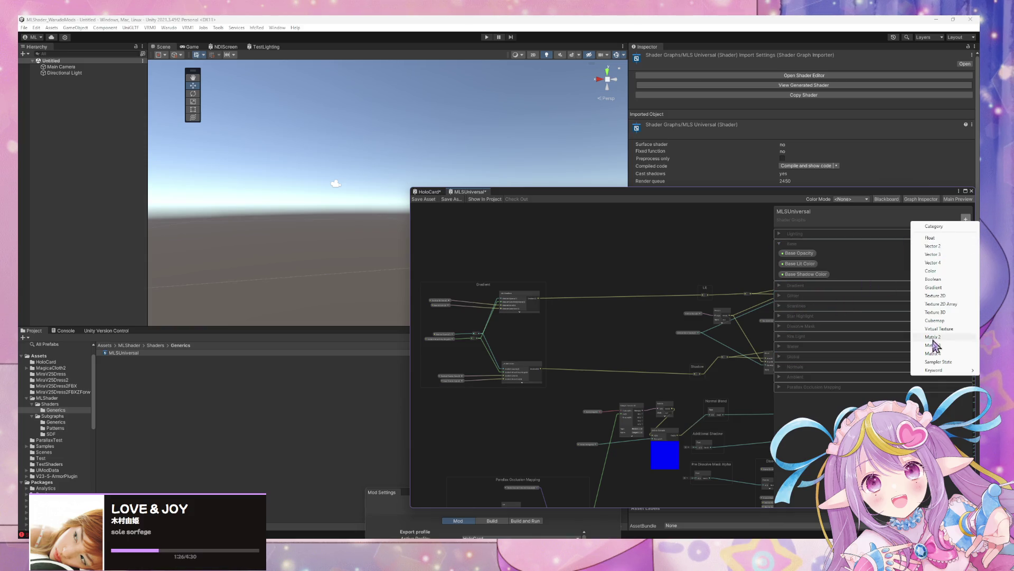
click(936, 296)
text(Base L)
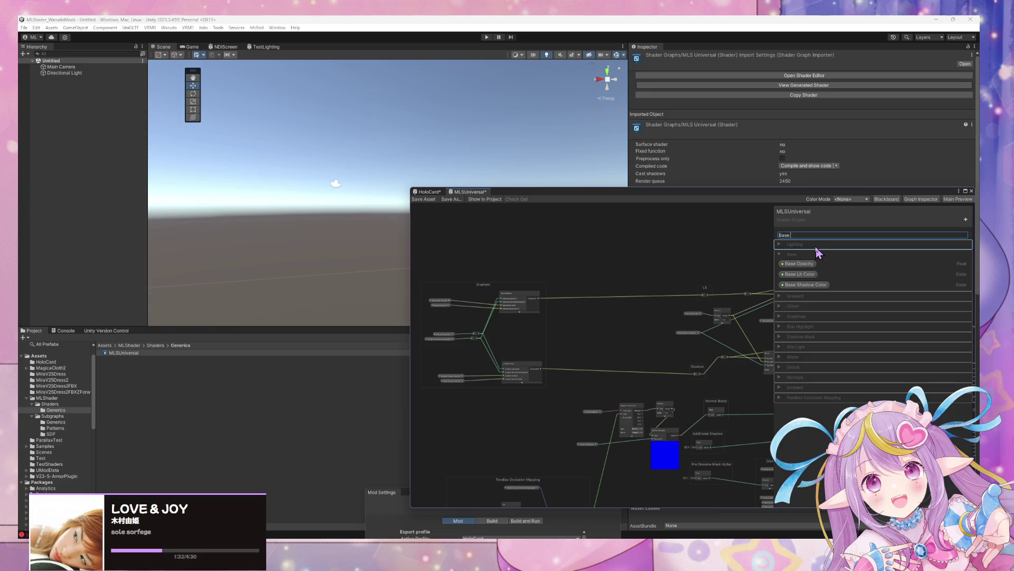
text(it Texture)
key(ctrl+s)
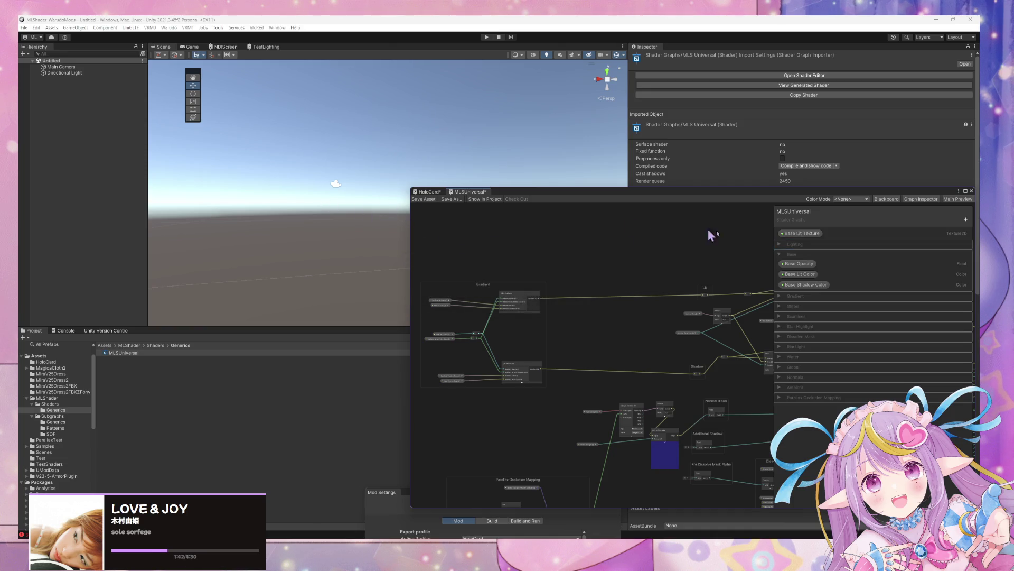
mouse_move(803, 233)
mouse_down()
mouse_move(787, 283)
mouse_move(822, 330)
mouse_move(801, 281)
mouse_up()
Step: Add a second Texture 2D named 'Base Shadow Texture' and place it above Base Shadow Color
click(966, 219)
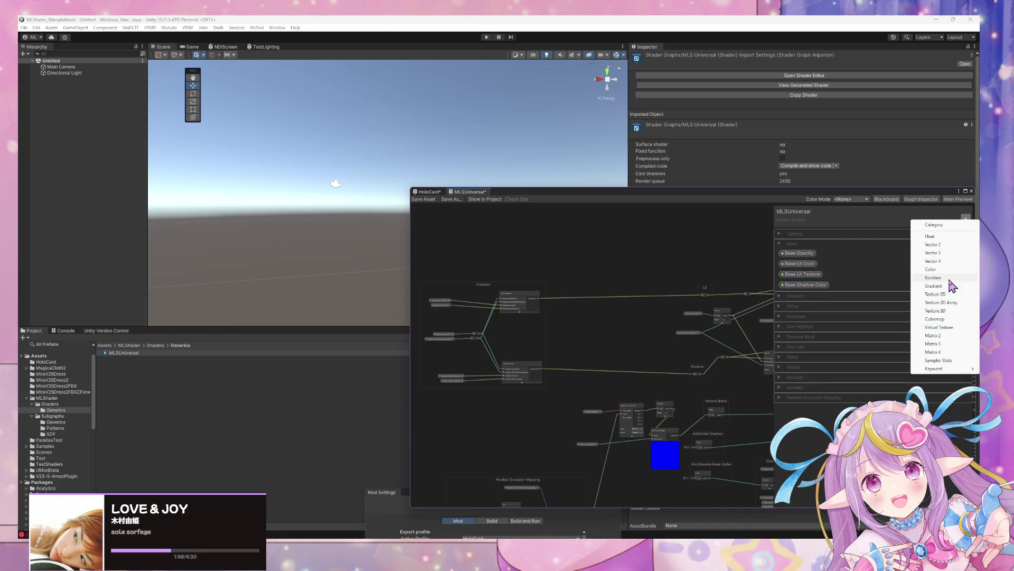
click(954, 294)
text(Base Lit)
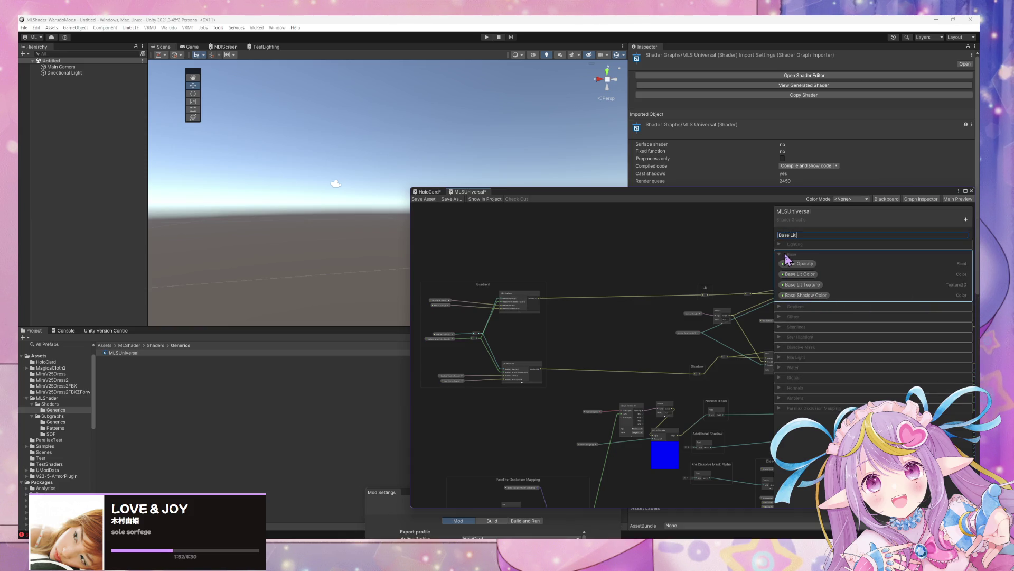
key(BackSpace)
key(BackSpace)
key(BackSpace)
text(Shado)
text(w Texture)
key(Return)
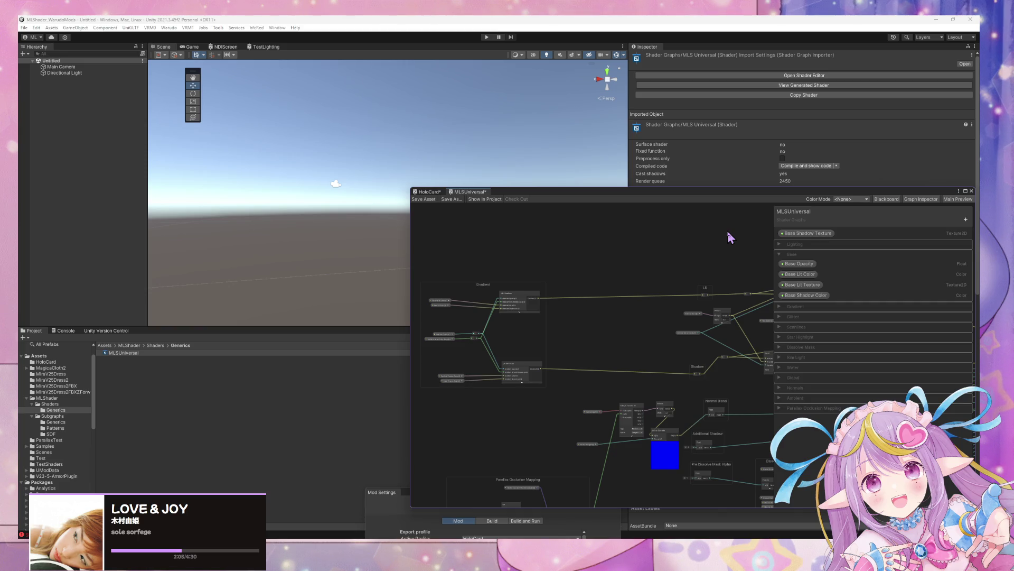
click(823, 233)
click(824, 236)
mouse_move(822, 237)
mouse_down()
mouse_move(793, 251)
mouse_move(819, 303)
mouse_move(820, 287)
mouse_up()
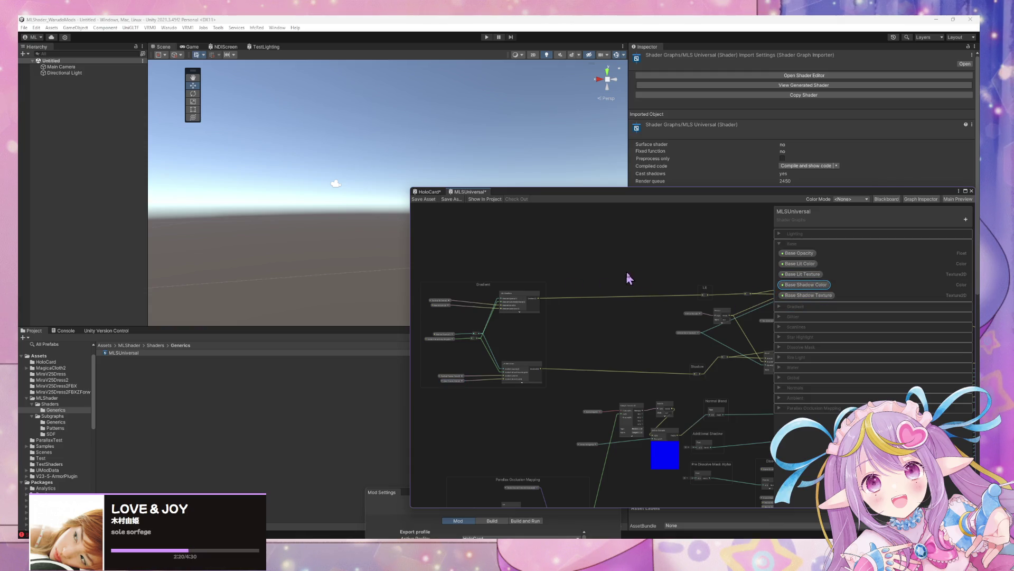
Step: Add reroute points on the gradient wires and move the Gradient group further left
scroll(690, 301, up, 3)
scroll(690, 301, down, 3)
click(683, 281)
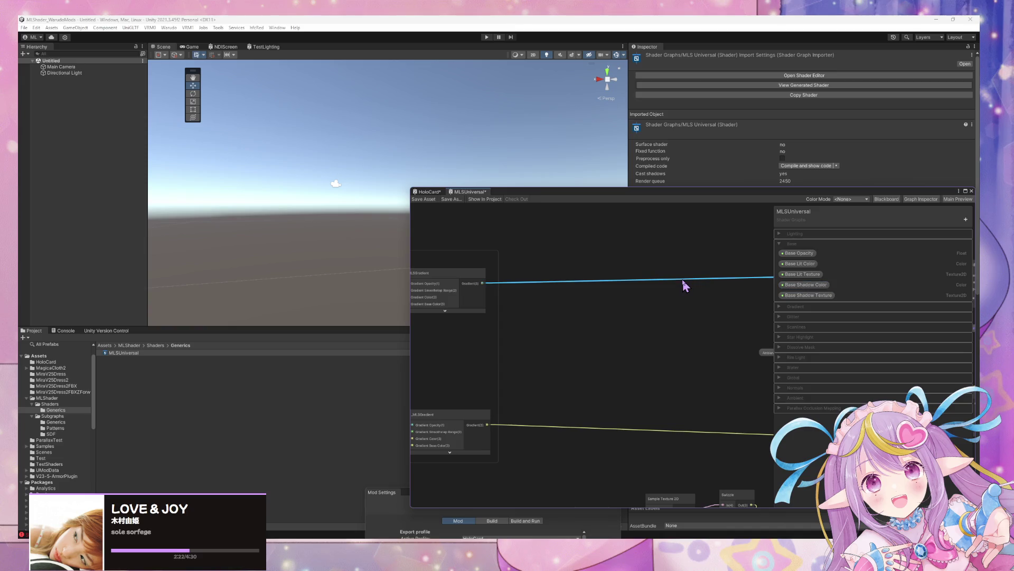
double_click(689, 430)
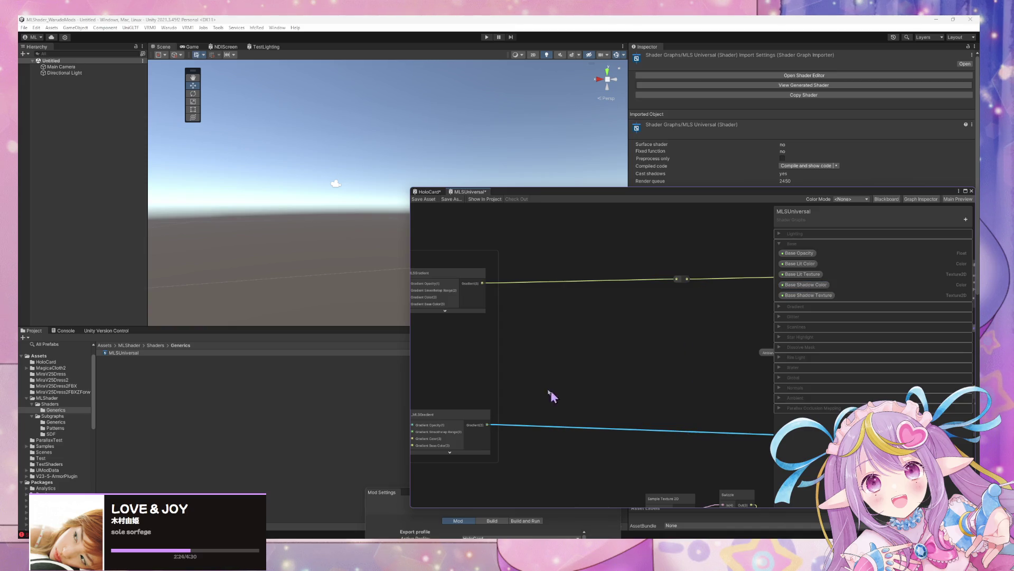
mouse_move(557, 369)
mouse_down()
mouse_move(643, 362)
mouse_move(582, 333)
mouse_move(708, 361)
mouse_up()
drag(546, 276, 433, 284)
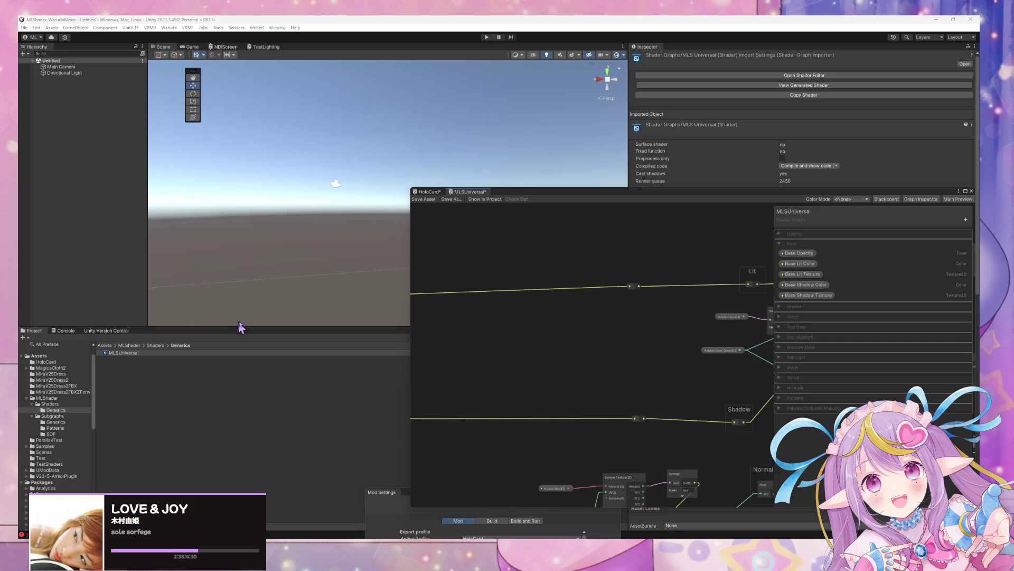
Step: Add reroute points on both the upper Lit and lower Shadow gradient wires
mouse_move(442, 331)
mouse_down()
mouse_move(519, 340)
mouse_move(521, 314)
mouse_up()
double_click(493, 290)
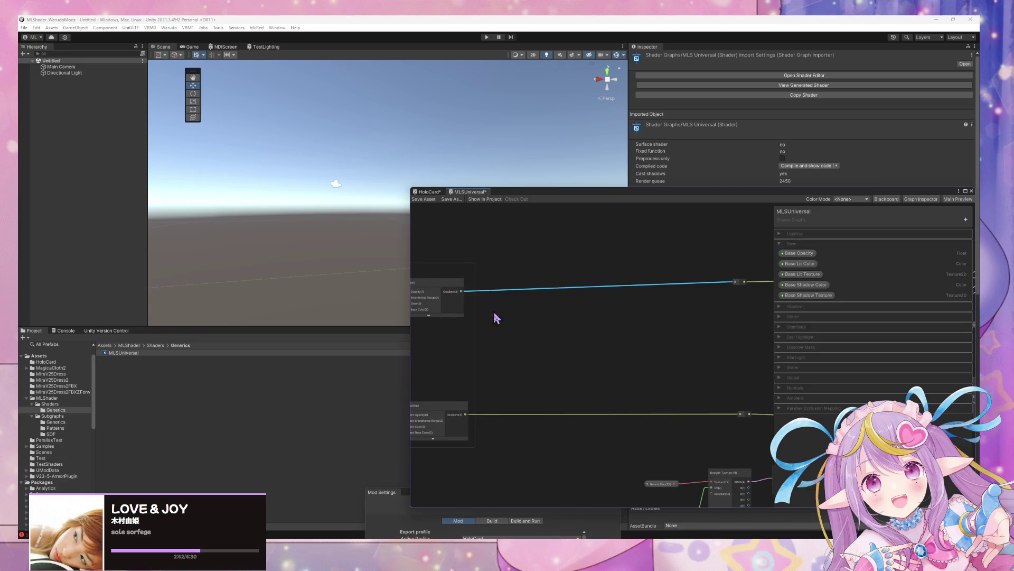
double_click(503, 414)
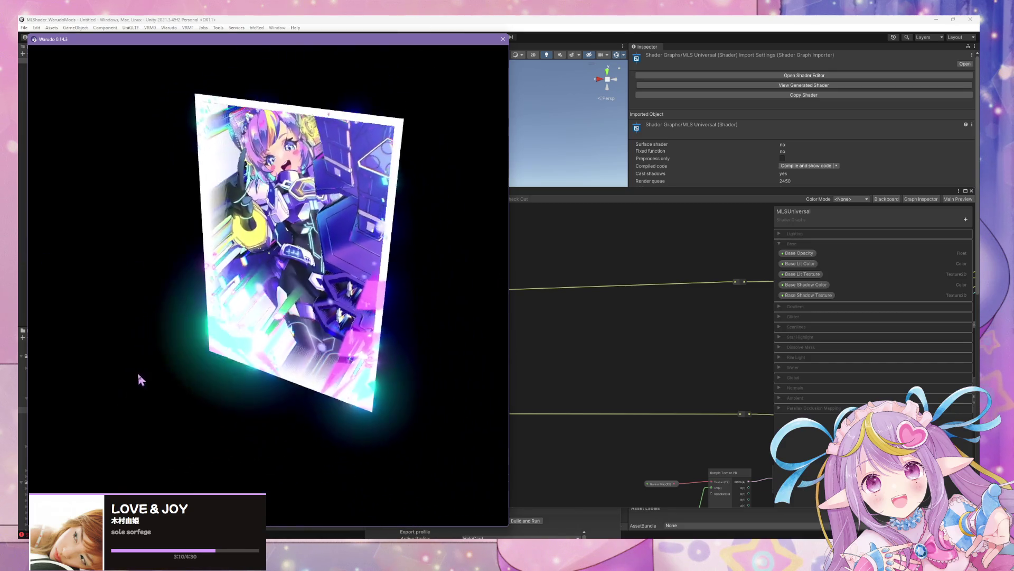
Step: Trigger the holo card's Multi Gate transition twice in Warudo, viewing it edge-on, then return to Unity
click(313, 259)
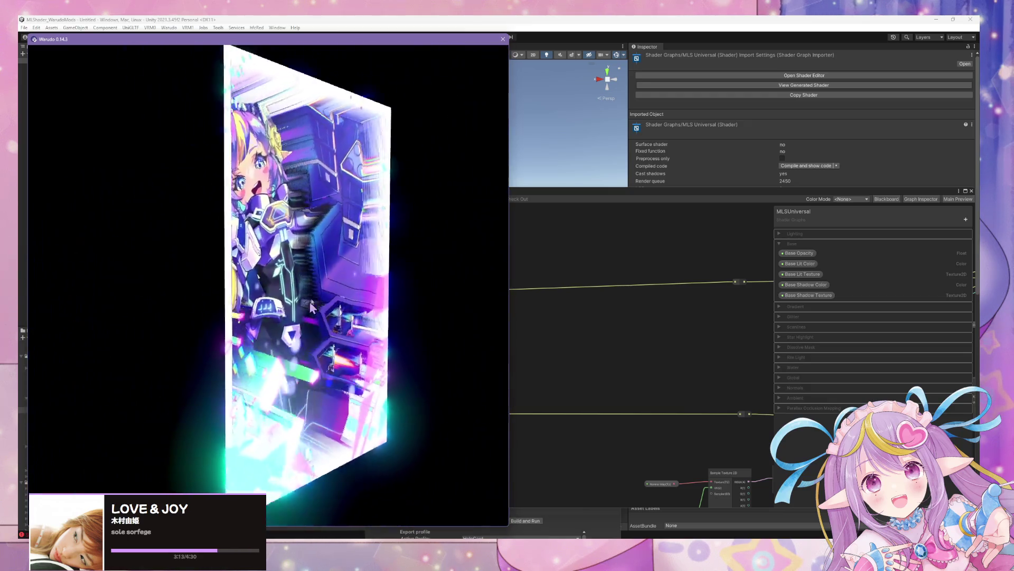
click(309, 301)
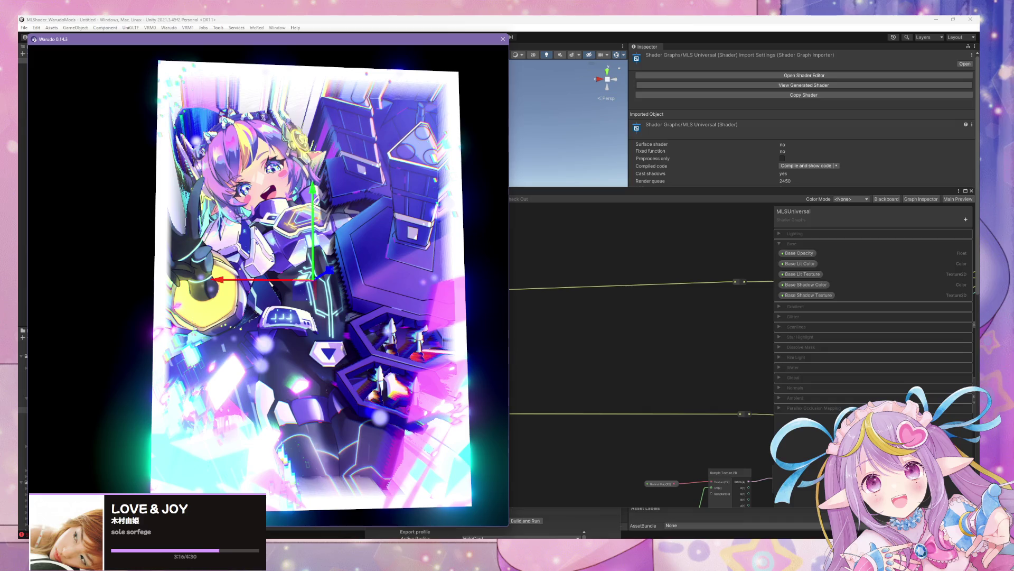
key(alt+Tab)
click(642, 352)
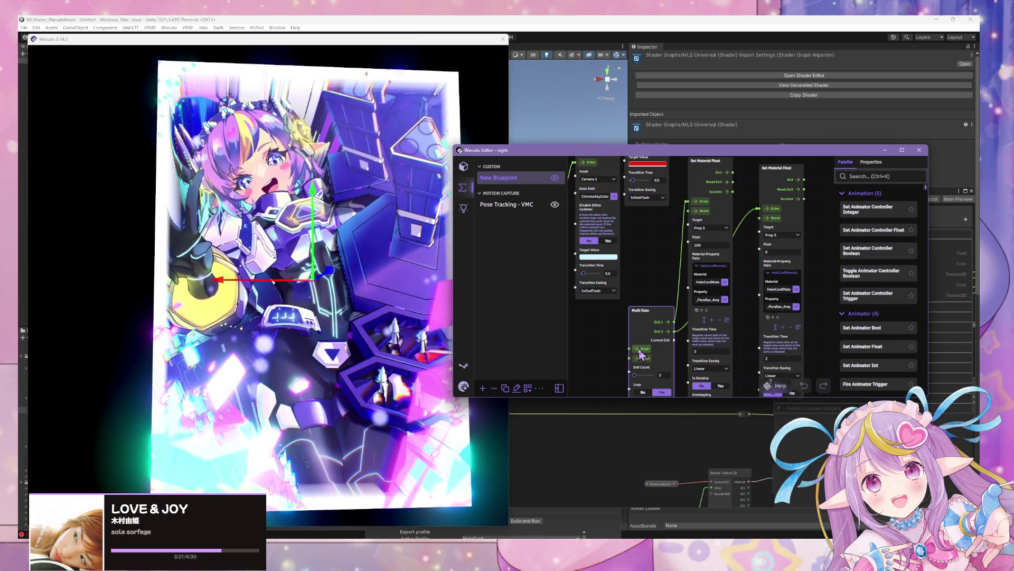
drag(298, 333, 678, 354)
click(638, 353)
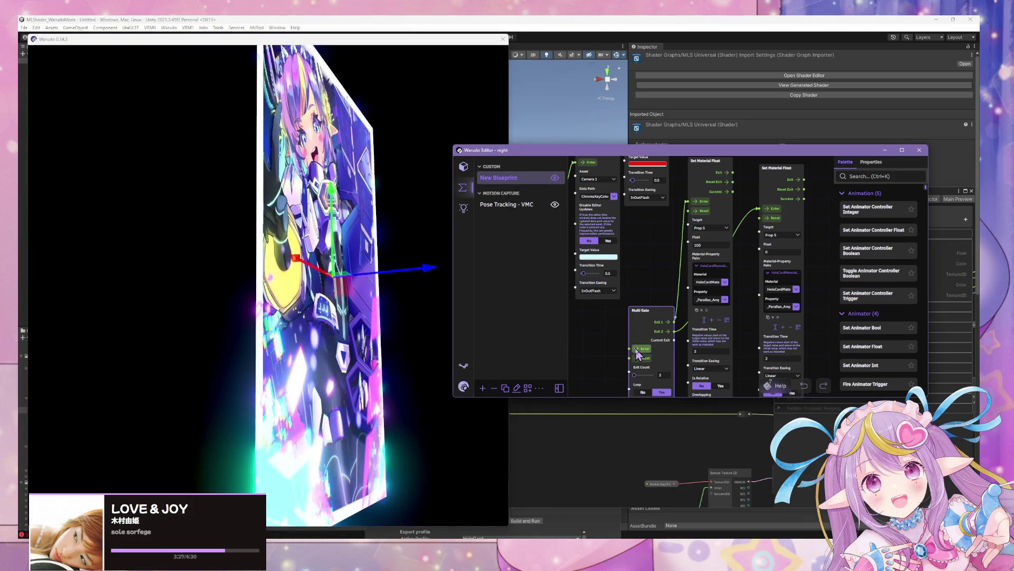
click(374, 305)
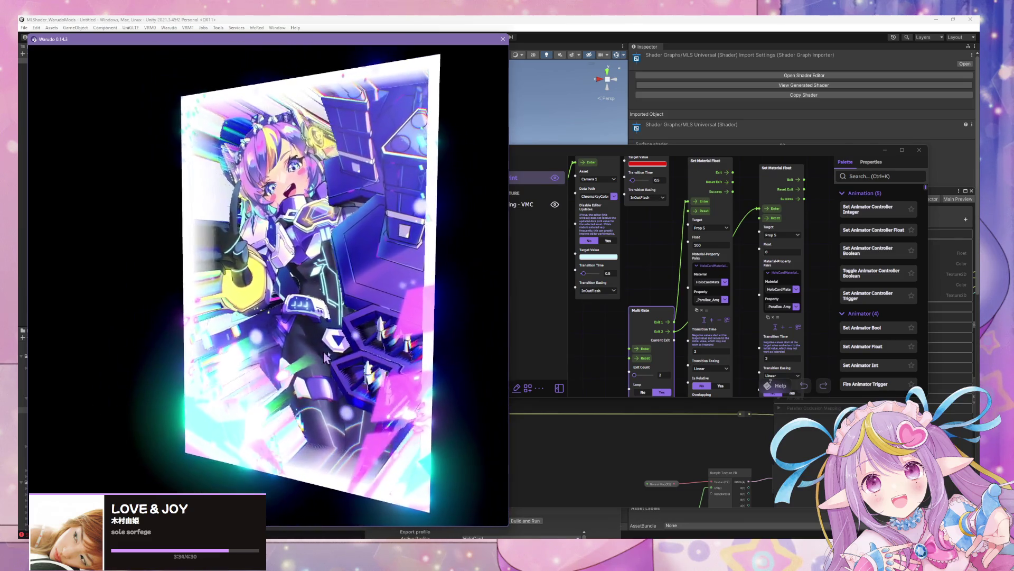
click(639, 351)
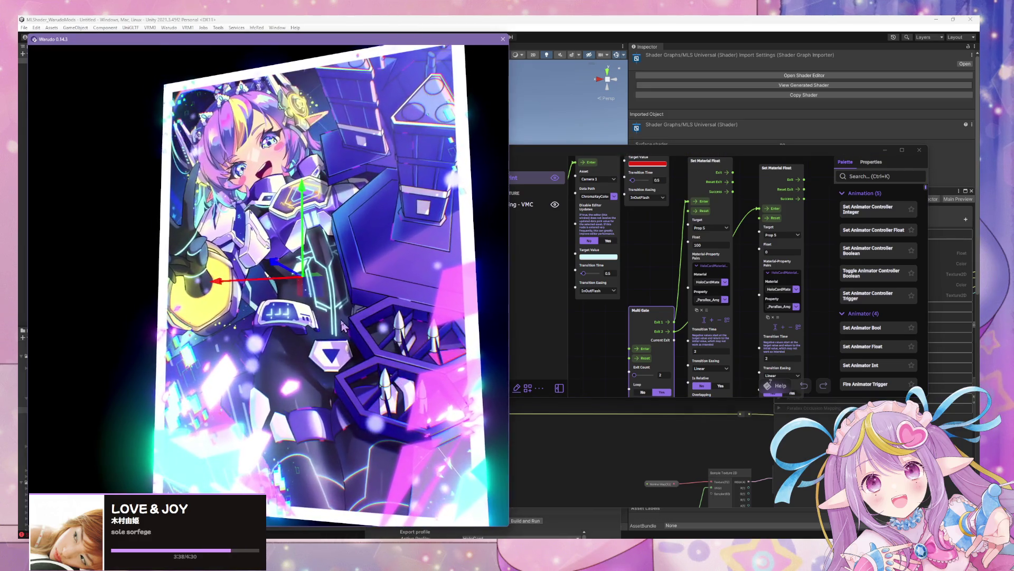
click(581, 21)
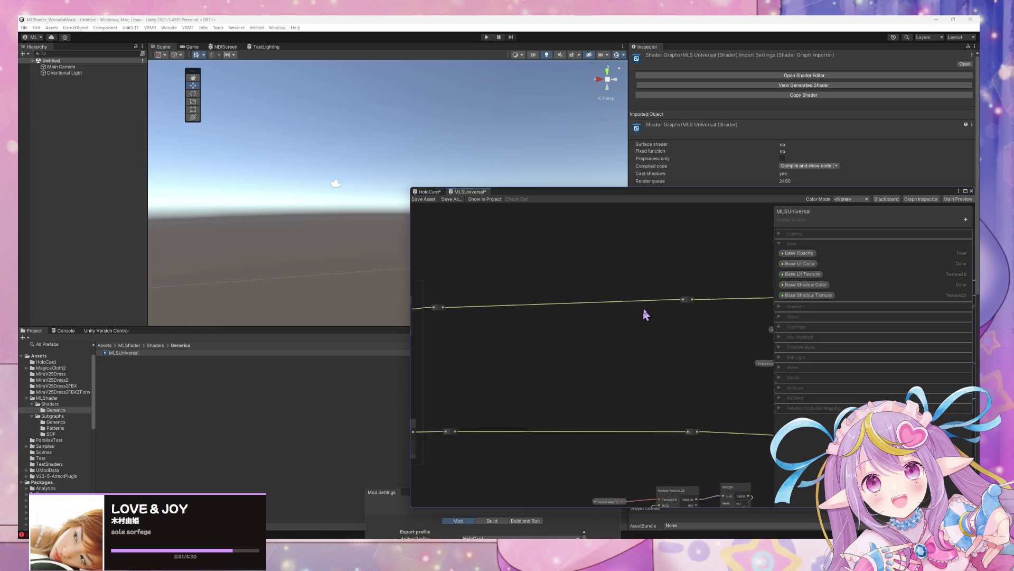
Step: Place Base Lit Texture and Base Shadow Texture property nodes on the graph
mouse_move(802, 274)
mouse_down()
mouse_move(771, 283)
mouse_move(482, 242)
mouse_up()
drag(816, 296, 465, 433)
drag(521, 390, 523, 395)
Step: Add a Sample Texture 2D node and wire Base Lit Texture into its Texture input
click(506, 242)
key(space)
text(sam)
key(Up)
key(Up)
key(Up)
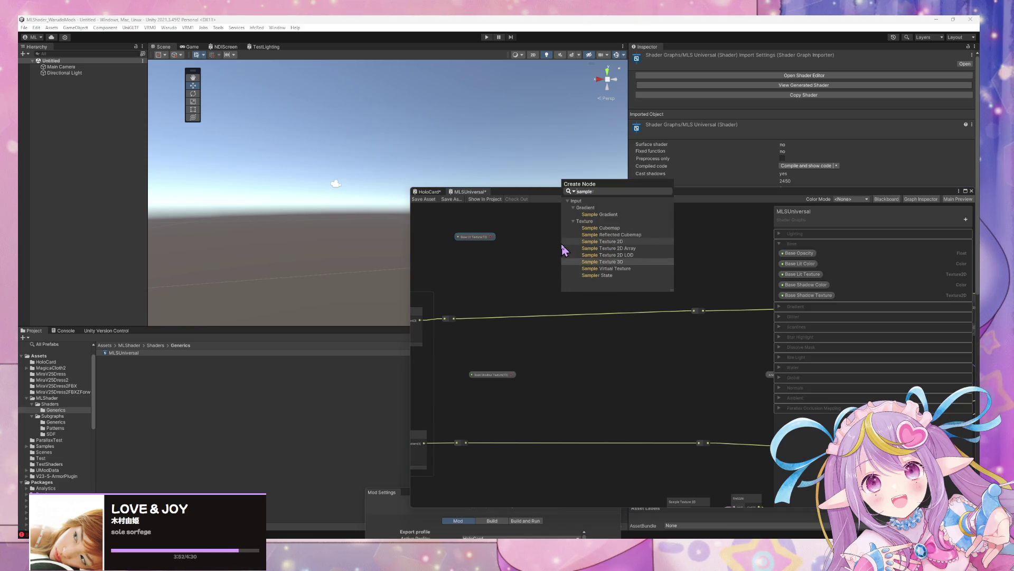
key(Return)
mouse_move(566, 249)
mouse_down()
mouse_move(578, 231)
mouse_move(549, 211)
mouse_up()
click(491, 262)
drag(492, 286, 549, 256)
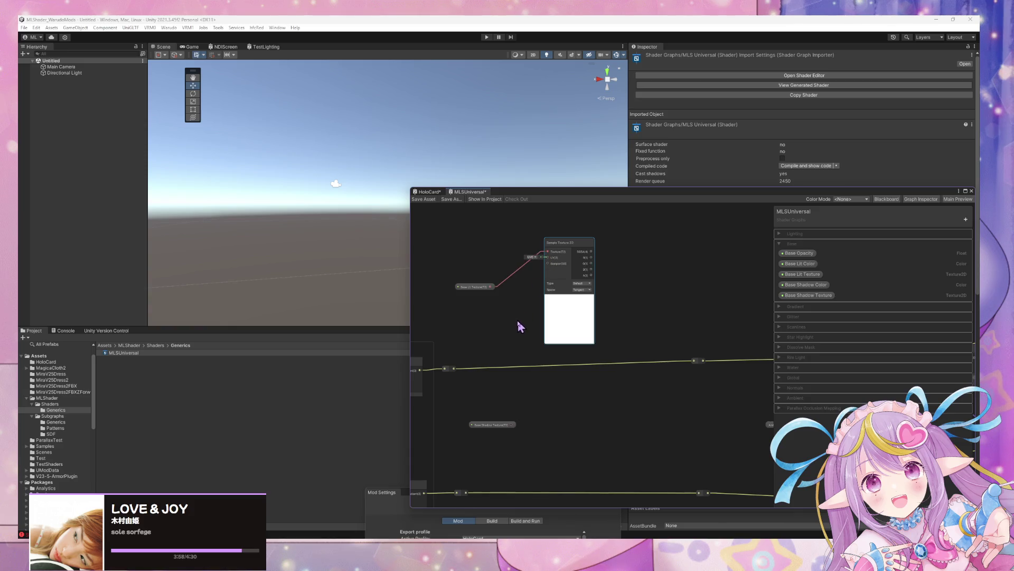
Step: Pan to the Gradient group and open the _MLSGradient subgraph
scroll(516, 318, down, 3)
scroll(676, 349, up, 3)
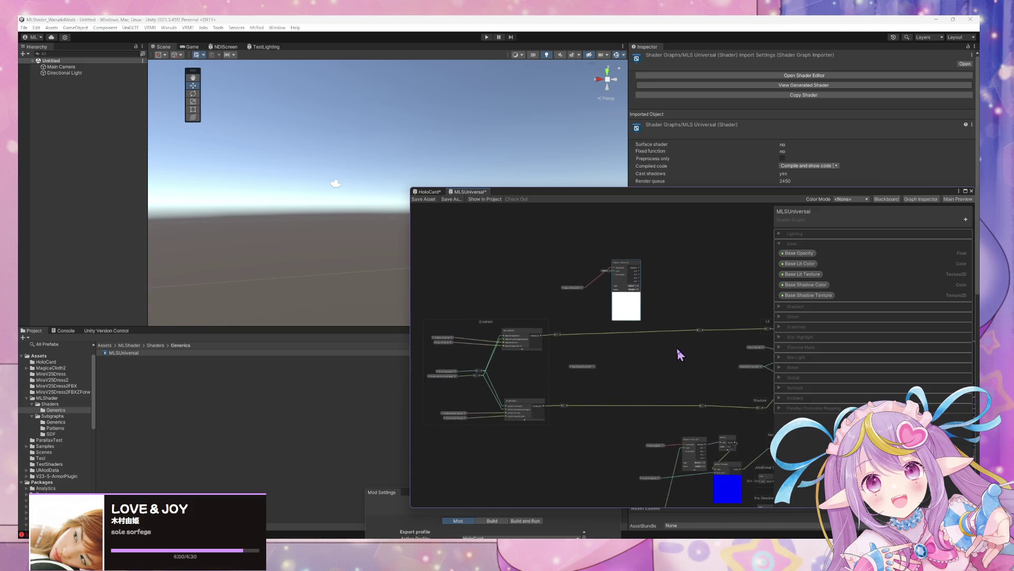
scroll(449, 284, down, 3)
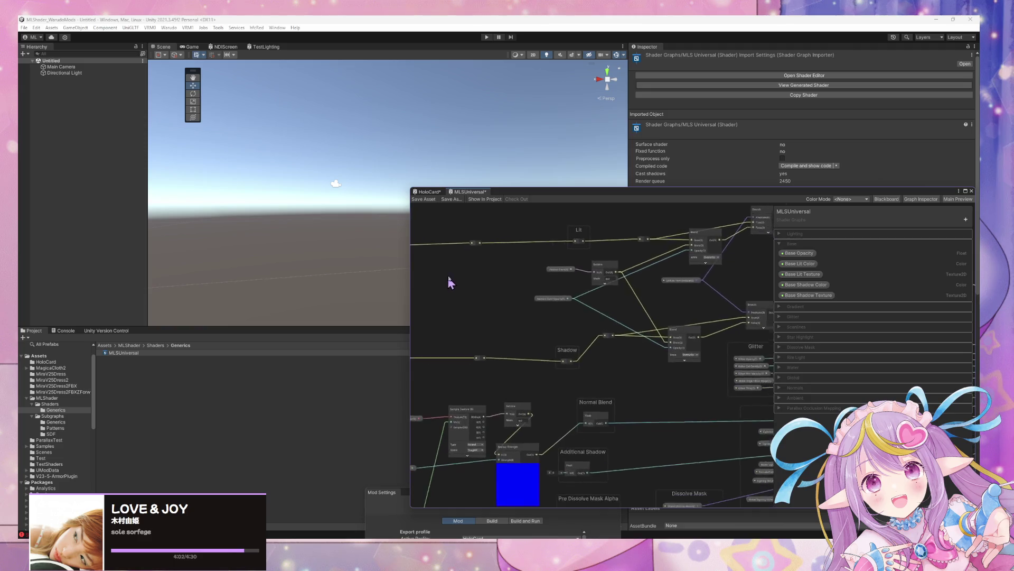
scroll(534, 262, up, 4)
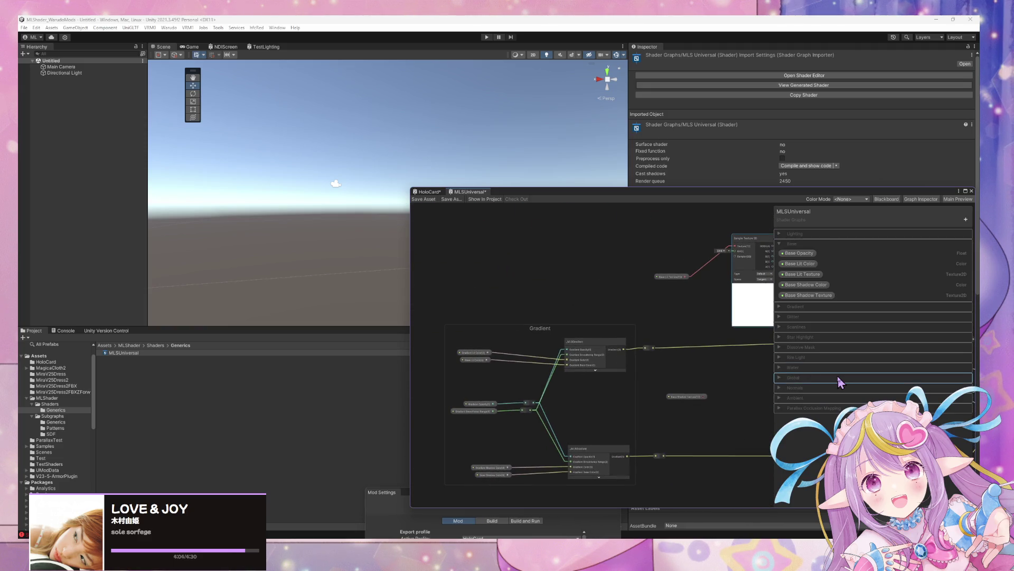
drag(731, 370, 696, 370)
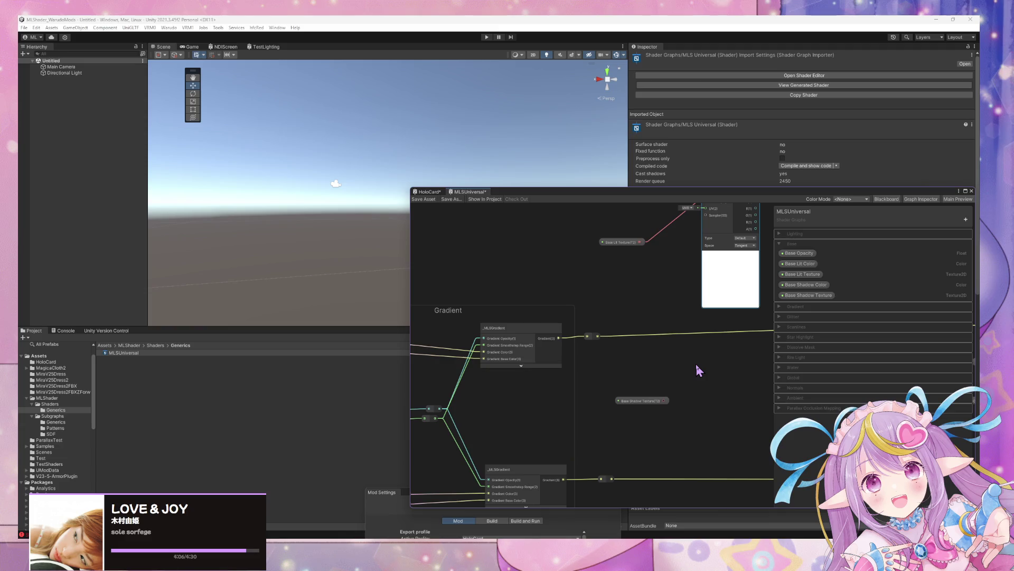
scroll(768, 344, up, 2)
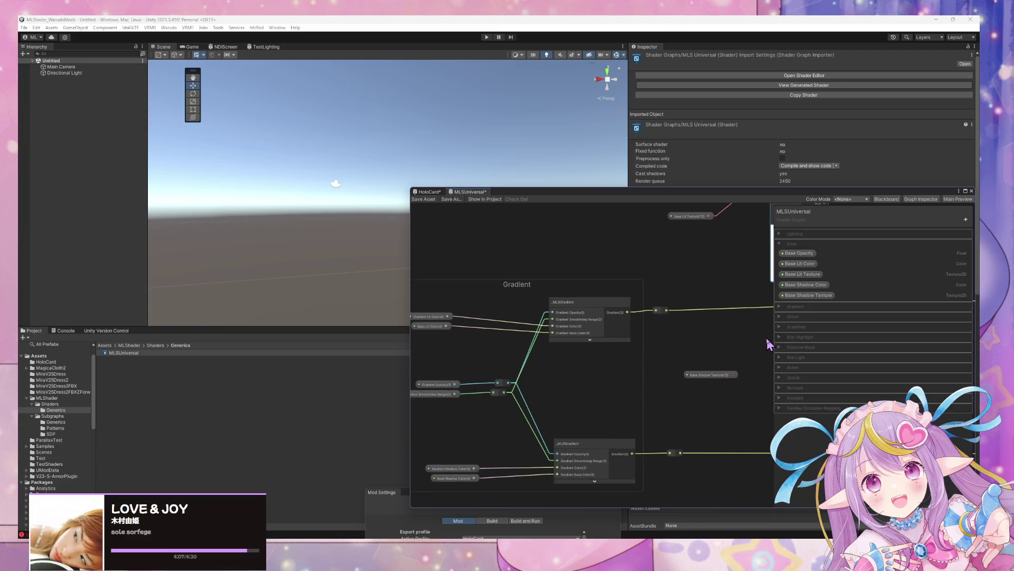
double_click(591, 303)
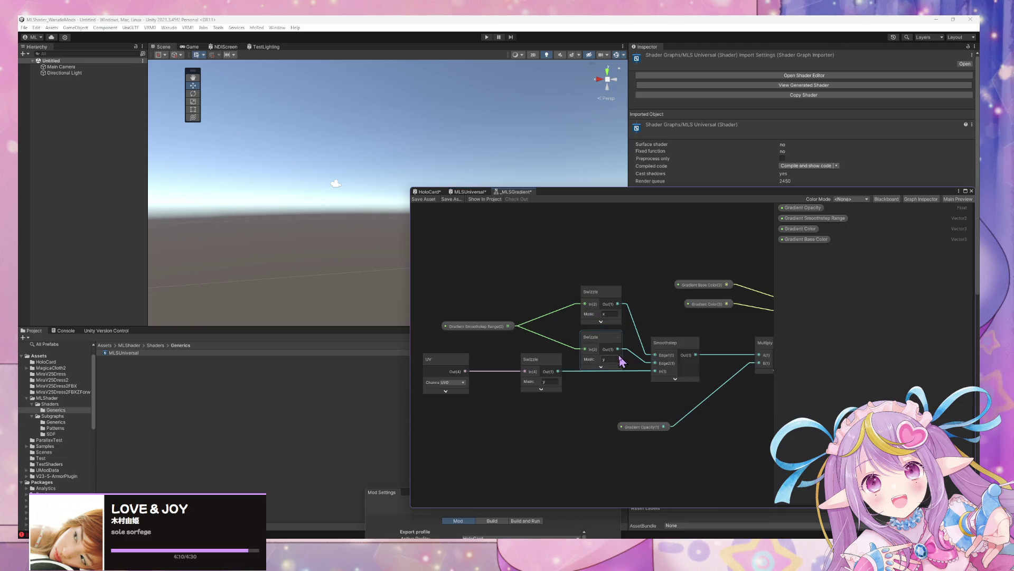
Step: Check the UV node's options without converting it and move it down-left to make room
right_click(453, 370)
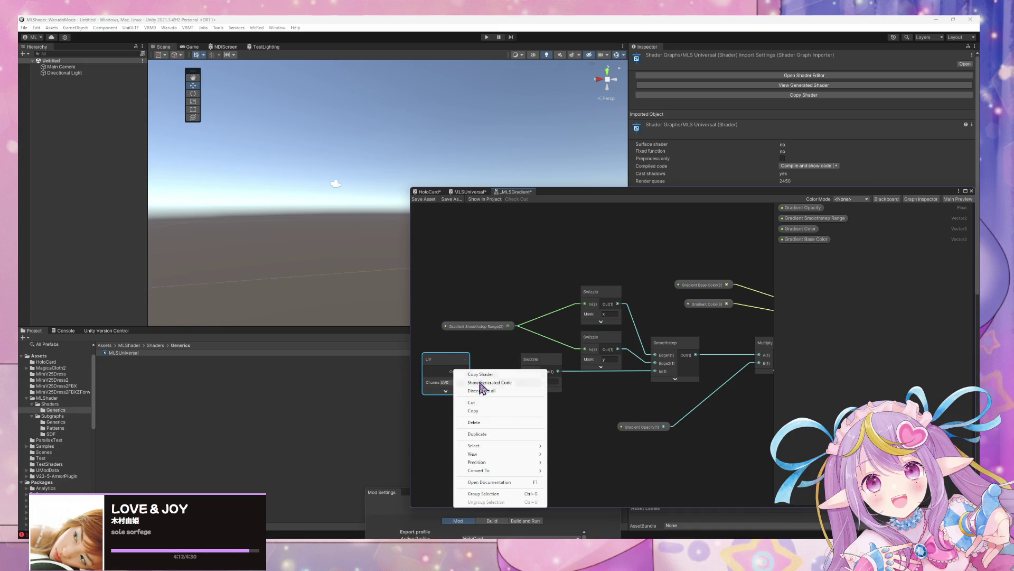
key(Escape)
right_click(439, 371)
mouse_move(494, 471)
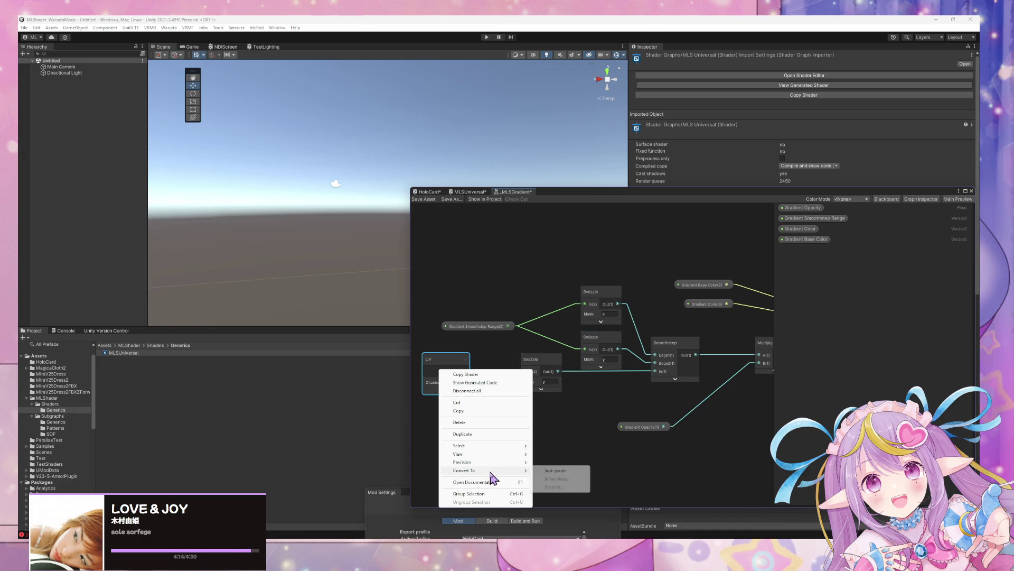
click(547, 396)
drag(521, 401, 616, 389)
drag(542, 360, 495, 370)
click(546, 405)
Step: Add a Branch On Input Connection node and wire UV into its NotConnected input
key(space)
text(if)
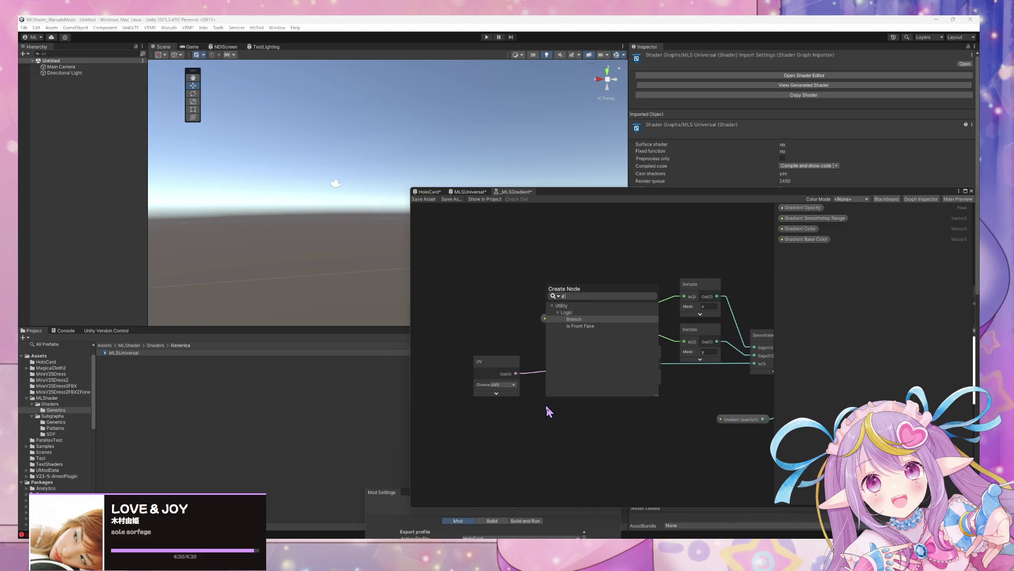
key(BackSpace)
key(BackSpace)
text(conn)
key(Return)
mouse_move(522, 384)
mouse_down()
mouse_move(482, 384)
mouse_move(534, 432)
mouse_move(512, 418)
mouse_up()
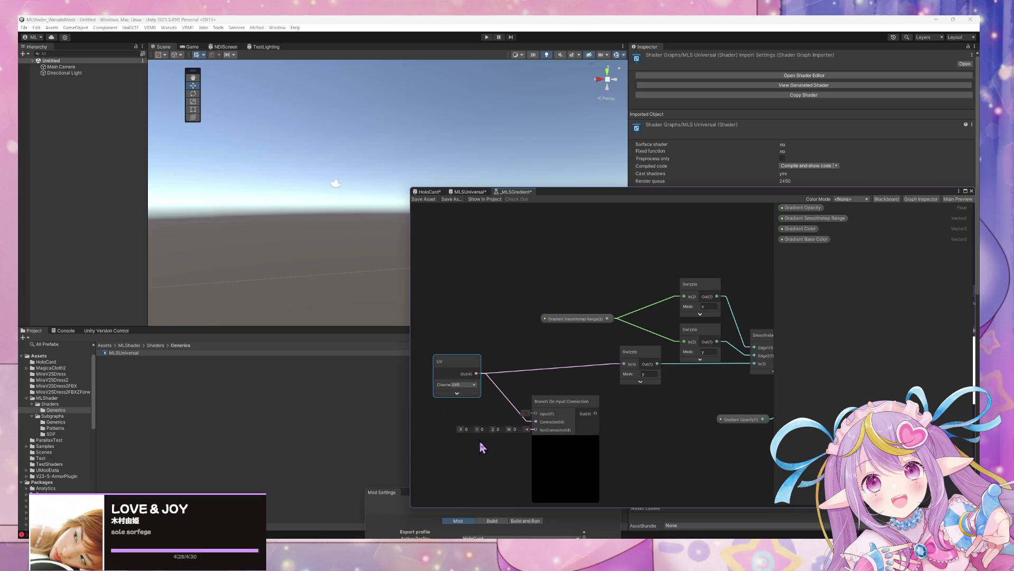
drag(494, 350, 553, 407)
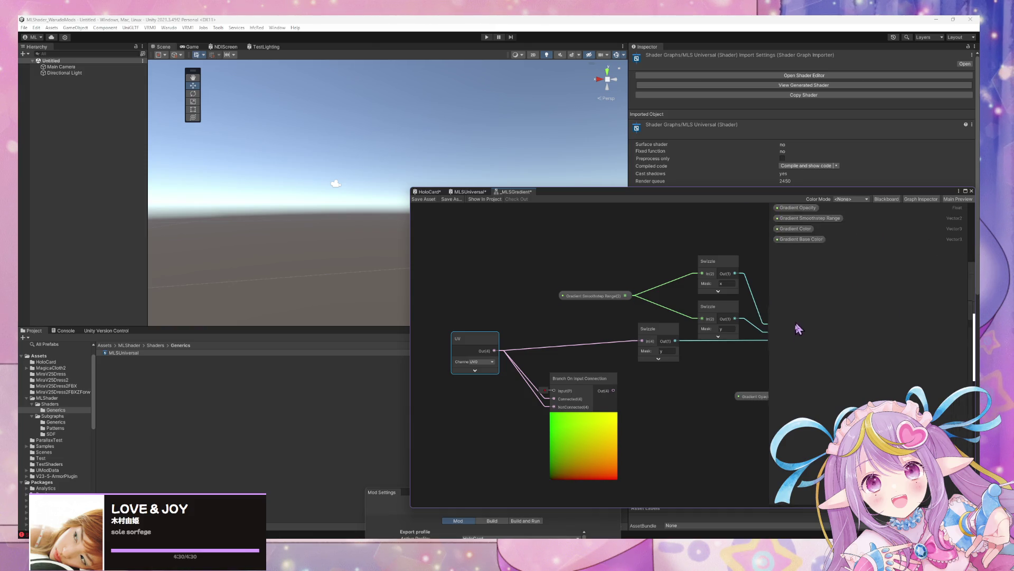
click(966, 219)
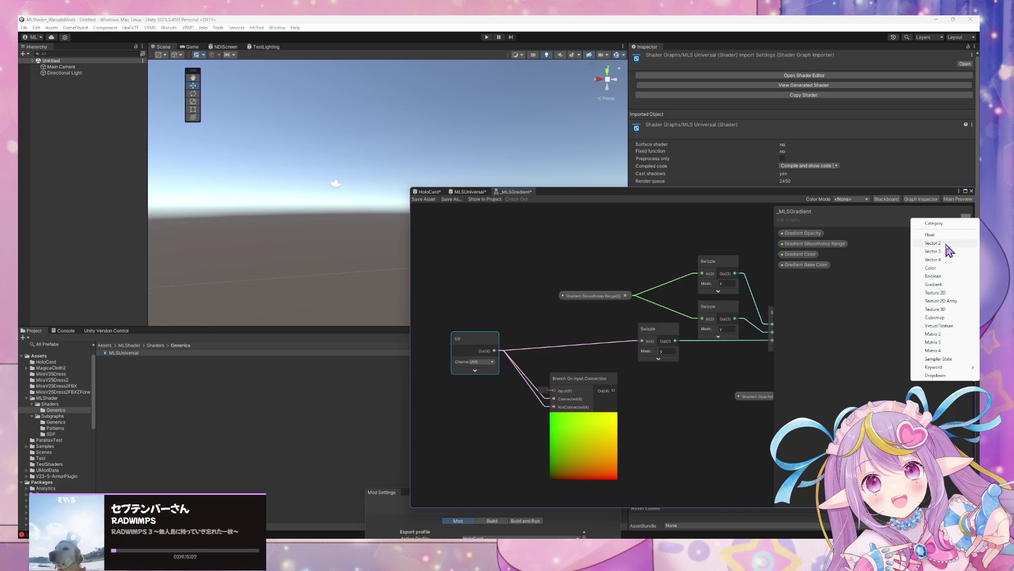
Step: Add a stray UV node, delete it, and select the Branch On Input Connection node
click(483, 283)
key(space)
text(uv)
key(Return)
key(Delete)
click(583, 392)
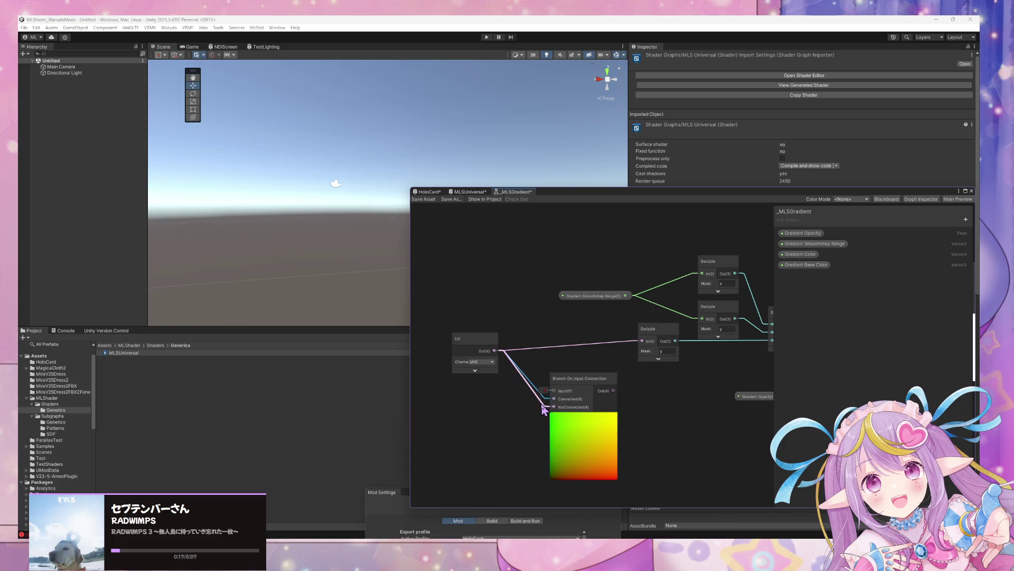
Step: Create a Vector 4 property 'Gradient UV' with Use Custom Binding enabled
click(966, 219)
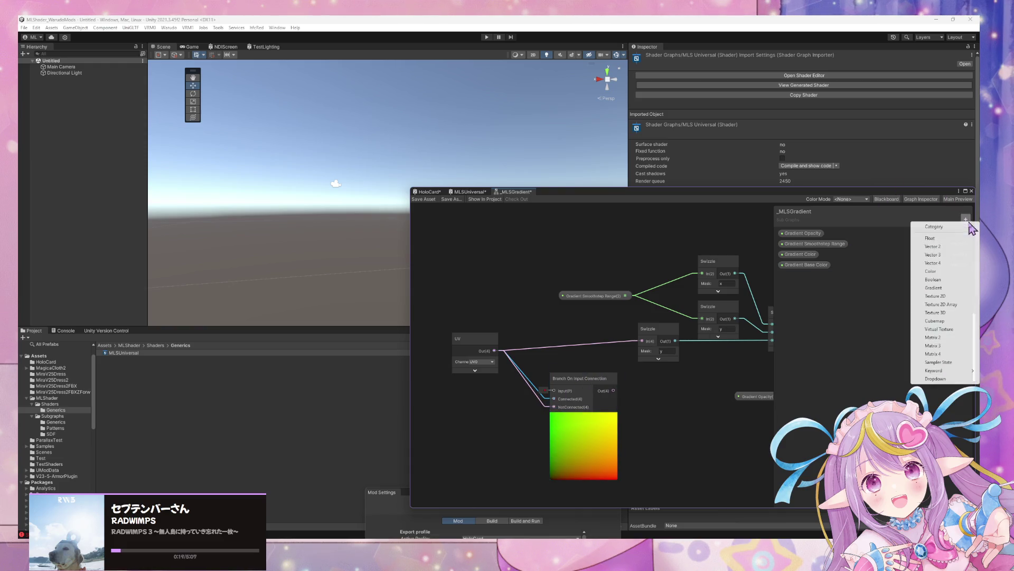
click(948, 279)
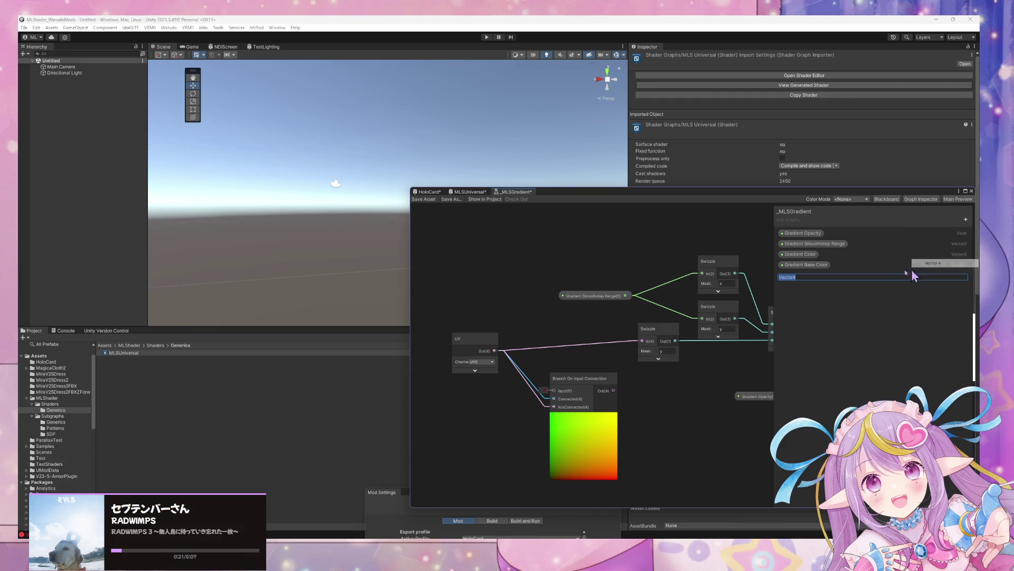
text(Gradie)
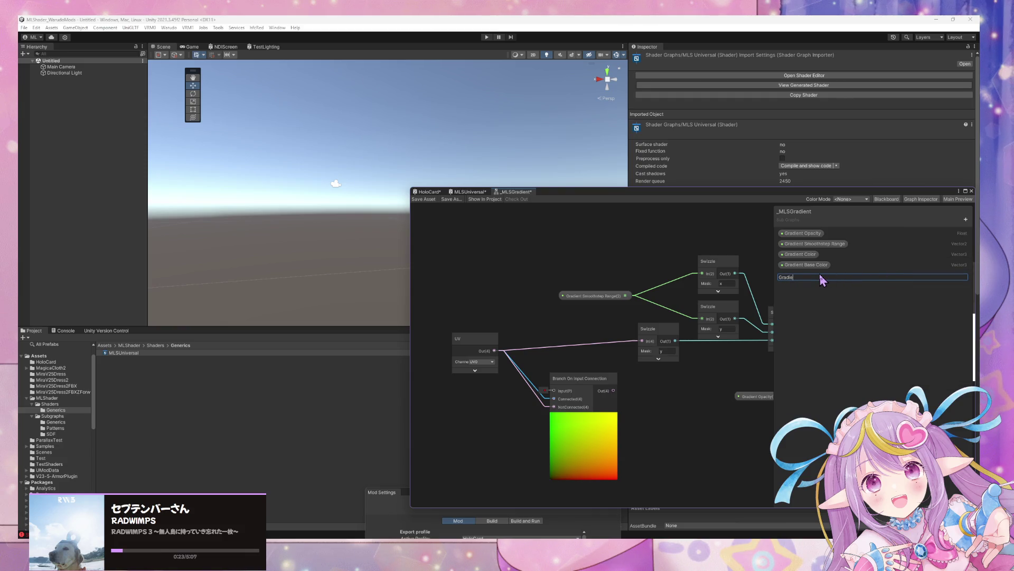
text(nt UV)
key(Return)
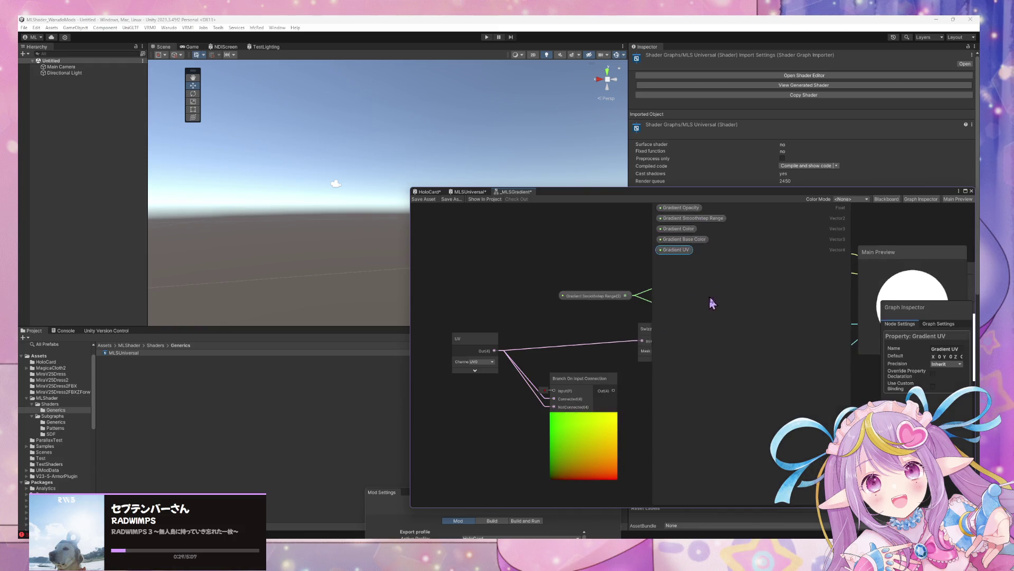
click(933, 386)
click(723, 208)
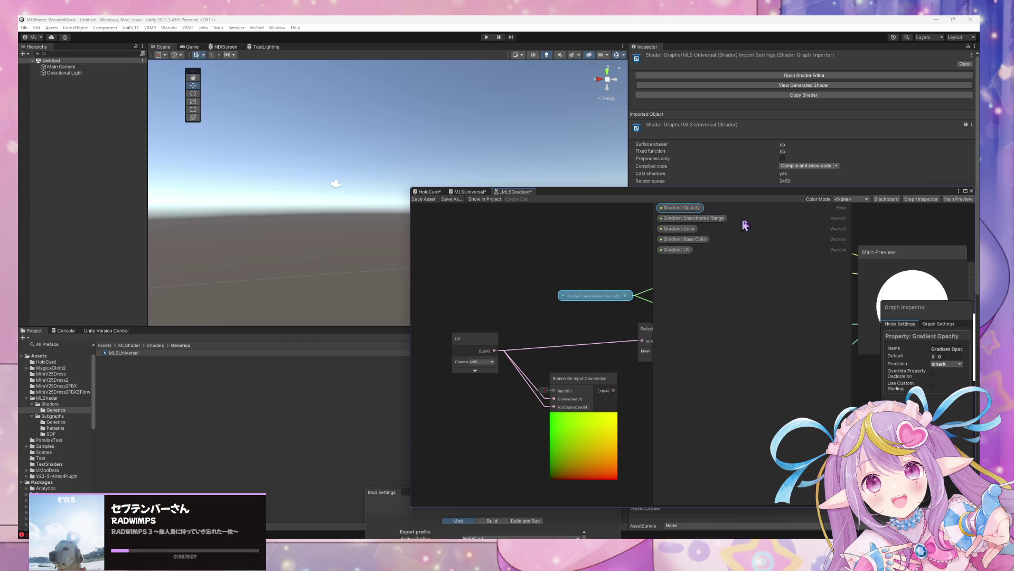
Step: Wire Gradient UV into Branch's Connected input and Branch Out into Swizzle, then save the subgraph
mouse_move(676, 250)
mouse_down()
mouse_move(467, 399)
mouse_move(553, 390)
mouse_move(518, 410)
mouse_move(553, 399)
mouse_up()
drag(532, 338, 490, 315)
drag(572, 367, 600, 318)
key(a)
mouse_move(465, 338)
mouse_down()
mouse_move(482, 434)
mouse_move(477, 380)
mouse_up()
drag(484, 427, 474, 395)
click(425, 200)
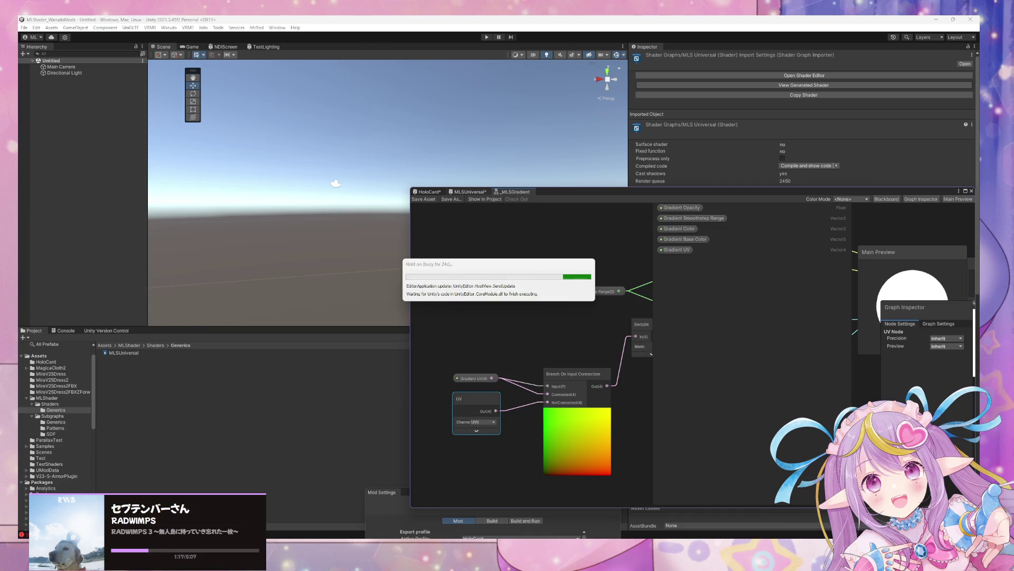
Step: Leave Spotify's 2000s Mix playlist for the Home feed, browse it, then minimize Spotify
key(alt+Tab)
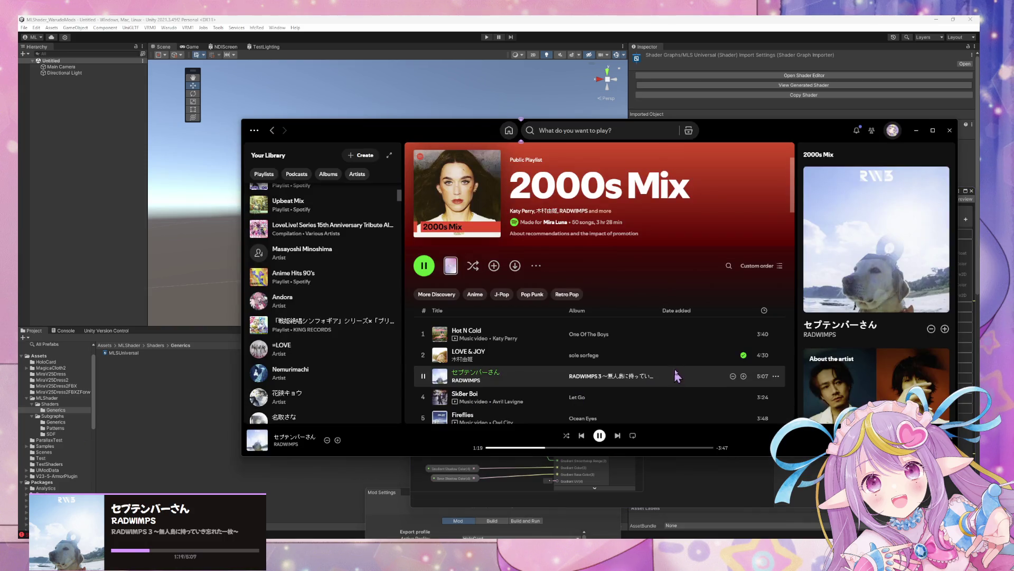
scroll(647, 359, down, 2)
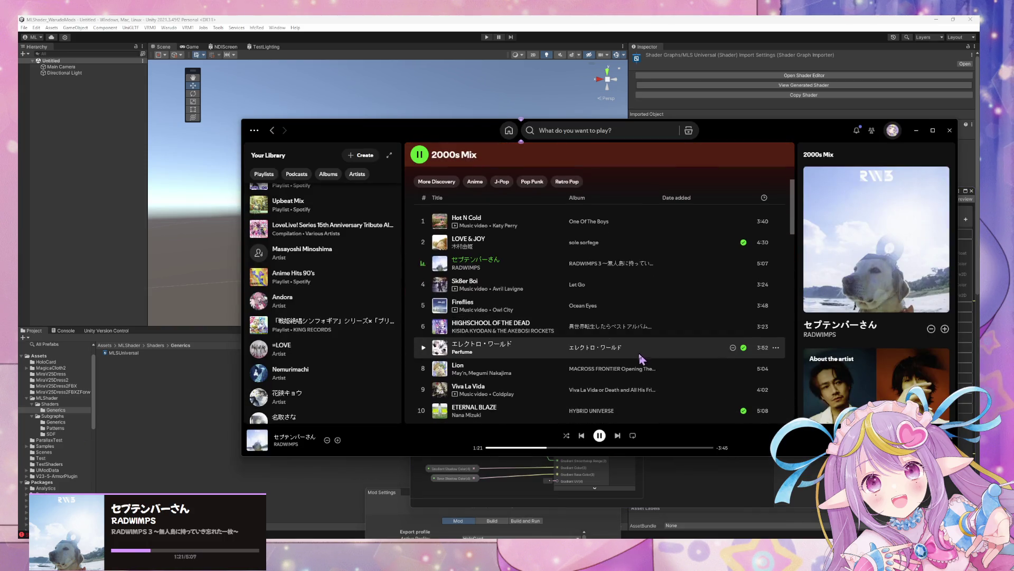
scroll(642, 357, down, 1)
scroll(336, 342, down, 1)
scroll(336, 343, up, 4)
click(509, 131)
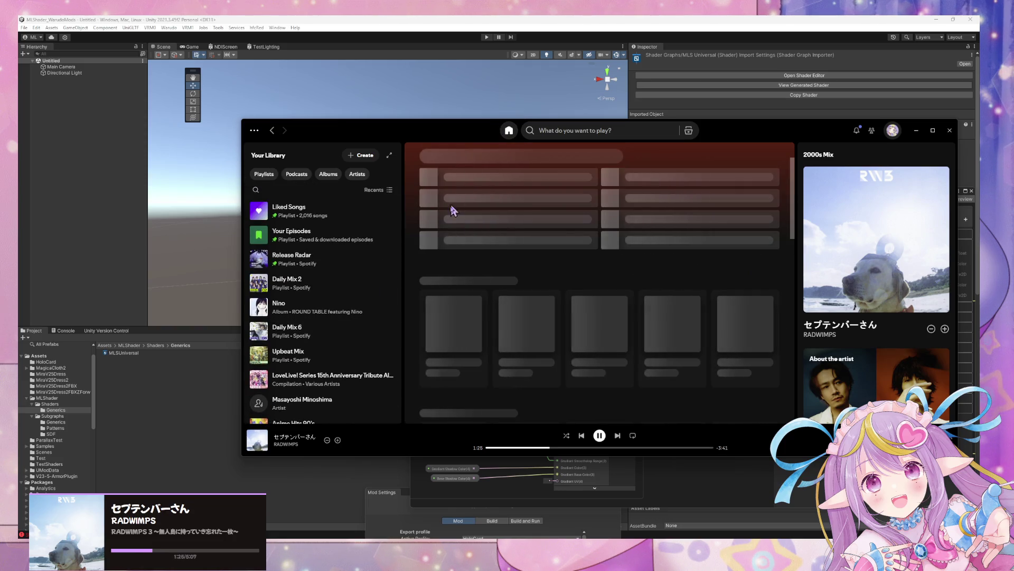
scroll(467, 307, down, 3)
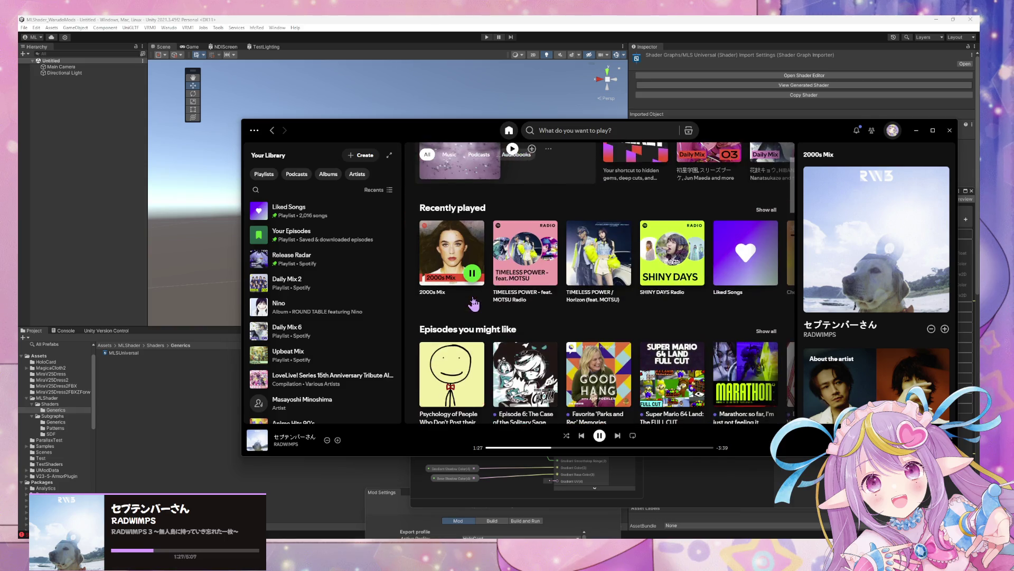
scroll(521, 302, down, 2)
scroll(519, 300, down, 1)
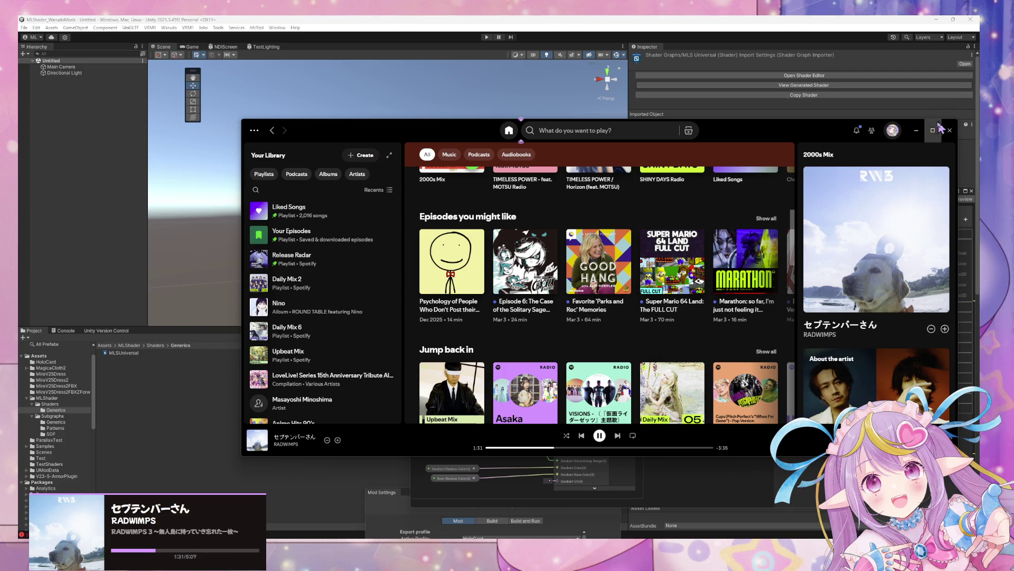
click(915, 132)
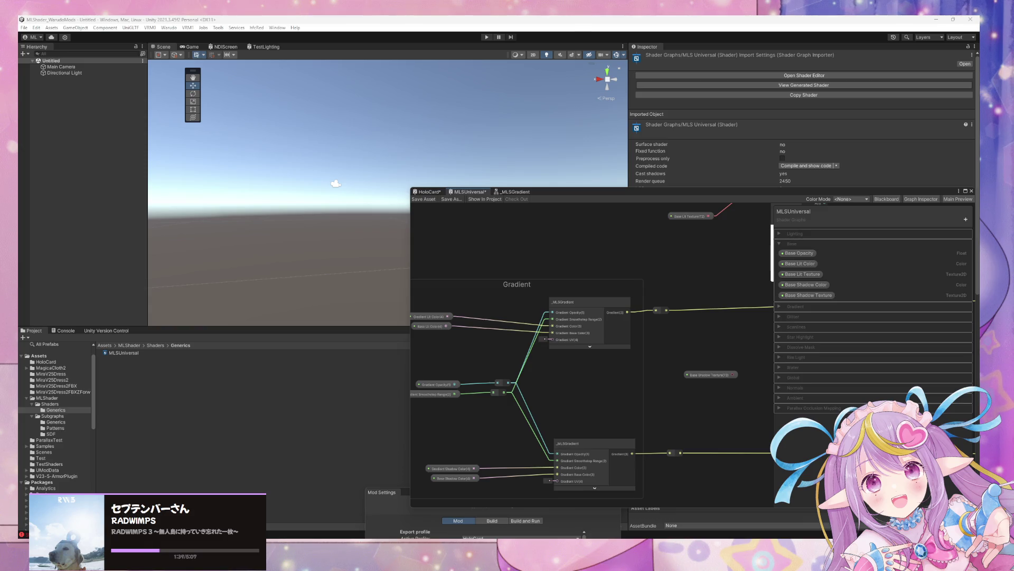
Step: Arrange the Branch node and Parallax Occlusion Mapping group beside the _MLSGradient nodes
mouse_move(721, 333)
mouse_down()
mouse_move(684, 325)
mouse_move(546, 345)
mouse_move(566, 352)
mouse_move(622, 337)
mouse_up()
scroll(622, 337, down, 3)
mouse_move(513, 301)
mouse_down()
mouse_move(547, 344)
mouse_move(471, 318)
mouse_up()
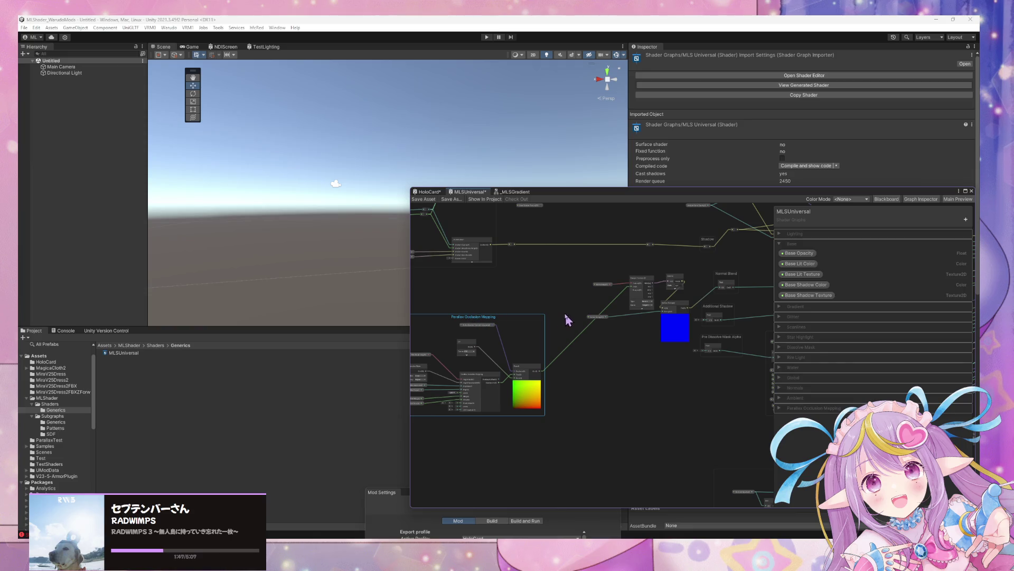
scroll(567, 317, up, 5)
drag(578, 295, 530, 308)
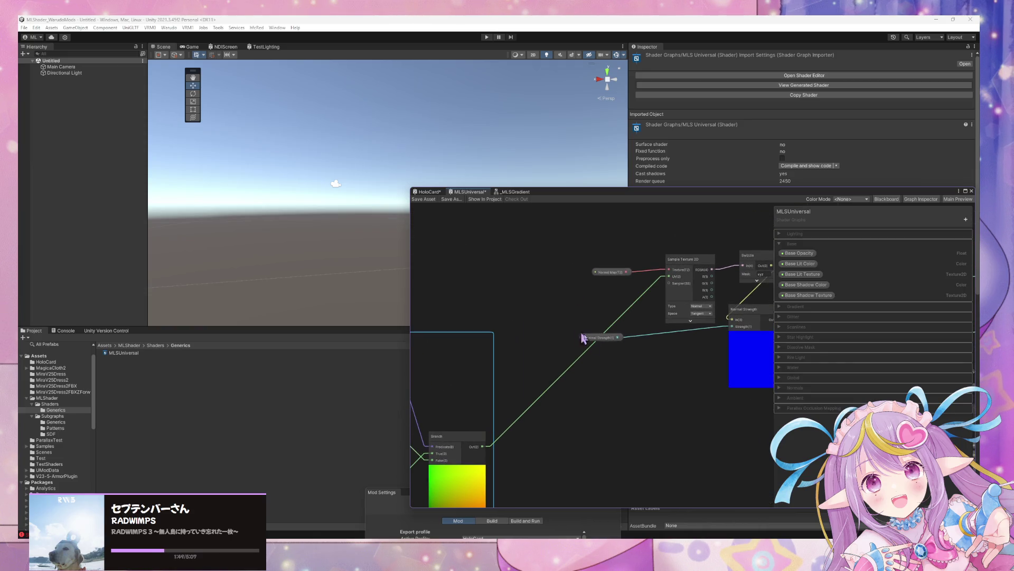
drag(579, 335, 502, 374)
mouse_move(679, 328)
mouse_down()
mouse_move(734, 307)
mouse_move(584, 398)
mouse_move(687, 340)
mouse_move(652, 374)
mouse_move(605, 381)
mouse_move(663, 380)
mouse_up()
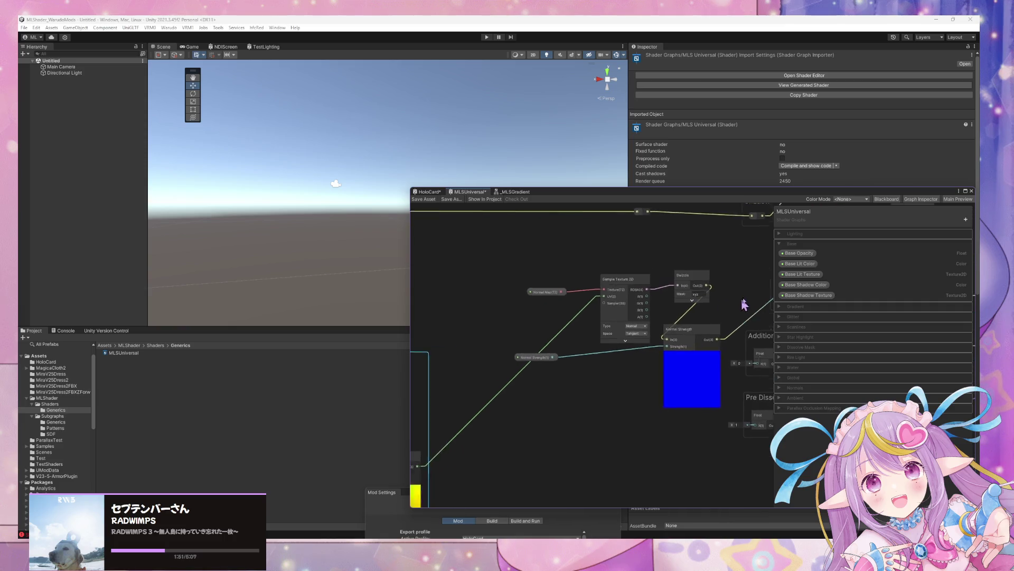
drag(479, 373, 490, 377)
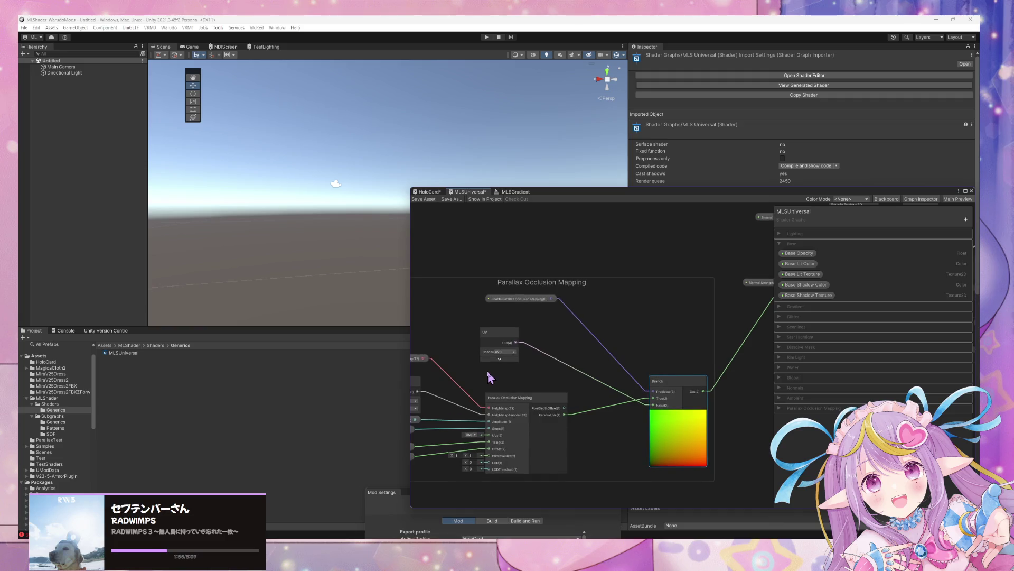
drag(648, 337, 618, 353)
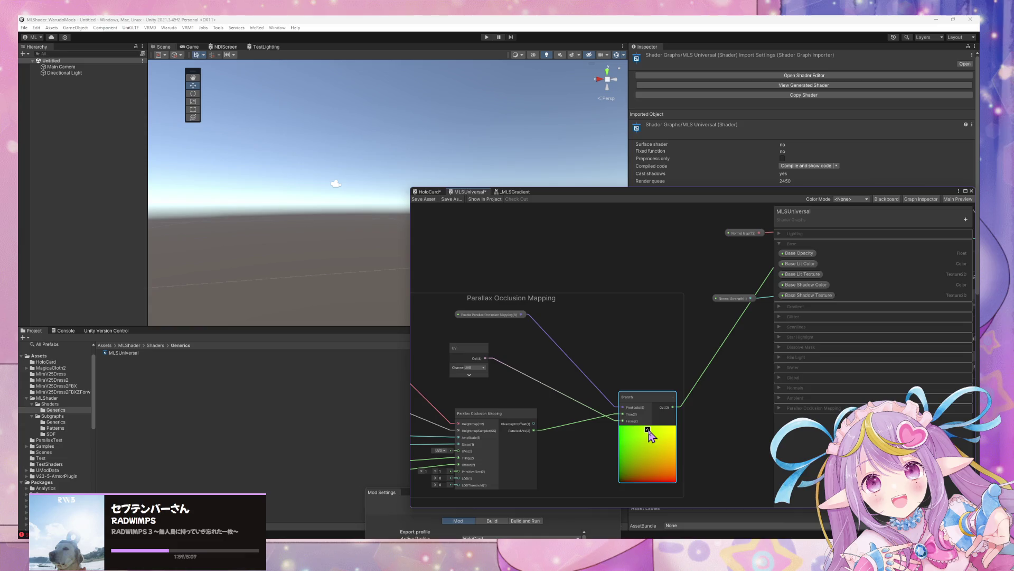
scroll(586, 419, down, 2)
mouse_move(582, 358)
mouse_down()
mouse_move(608, 415)
mouse_move(634, 377)
mouse_up()
drag(573, 380, 439, 331)
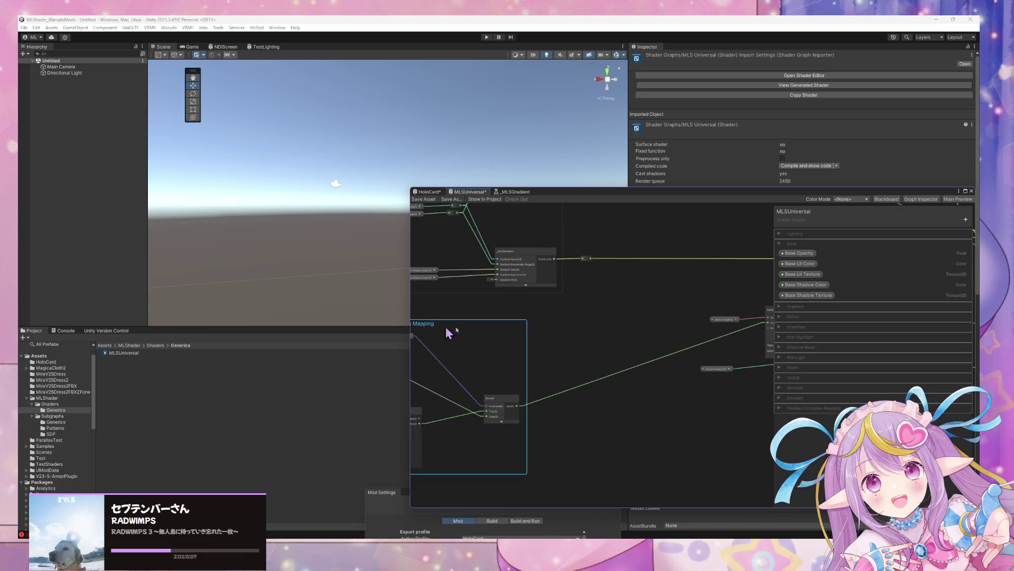
scroll(645, 434, up, 2)
scroll(637, 409, down, 2)
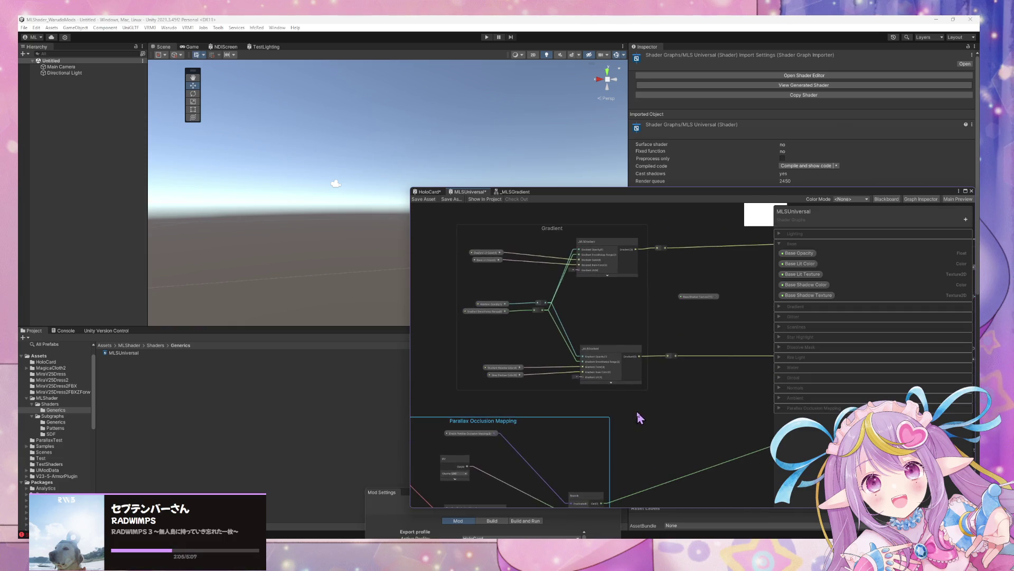
Step: Connect Branch Out to the lower _MLSGradient's Gradient UV and add a reroute point there
mouse_move(596, 480)
mouse_down()
mouse_move(569, 376)
mouse_move(577, 354)
mouse_up()
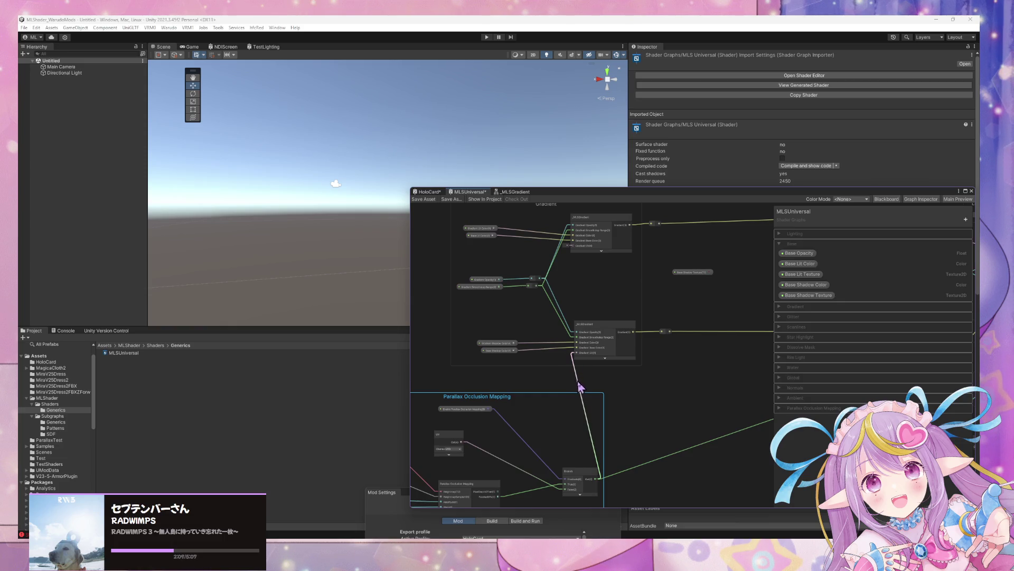
click(579, 387)
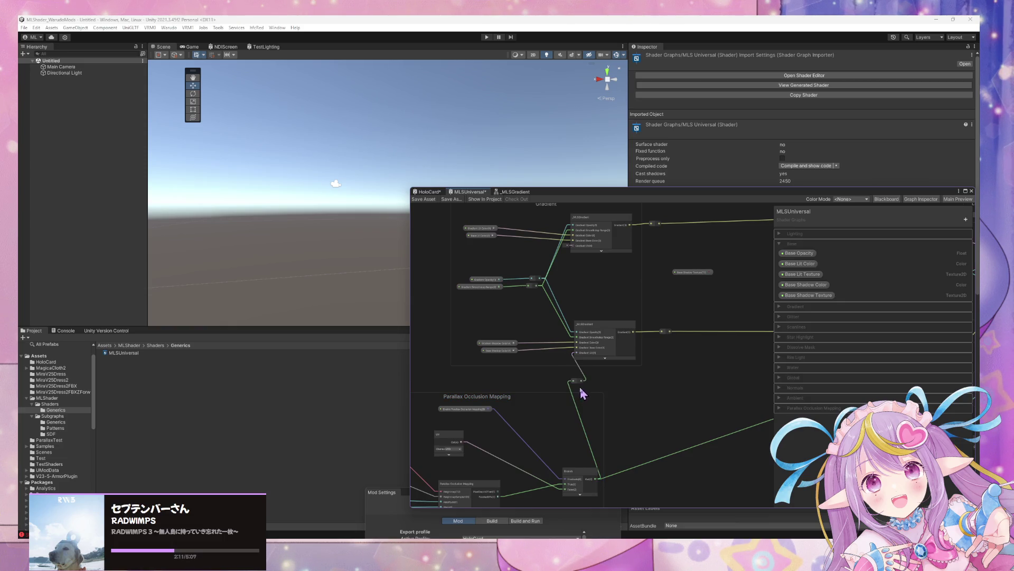
double_click(580, 379)
mouse_move(580, 380)
mouse_down()
mouse_move(573, 227)
mouse_move(544, 384)
mouse_up()
Step: Wire the upper _MLSGradient's Gradient UV input to the reroute point and reposition it
drag(574, 251, 551, 389)
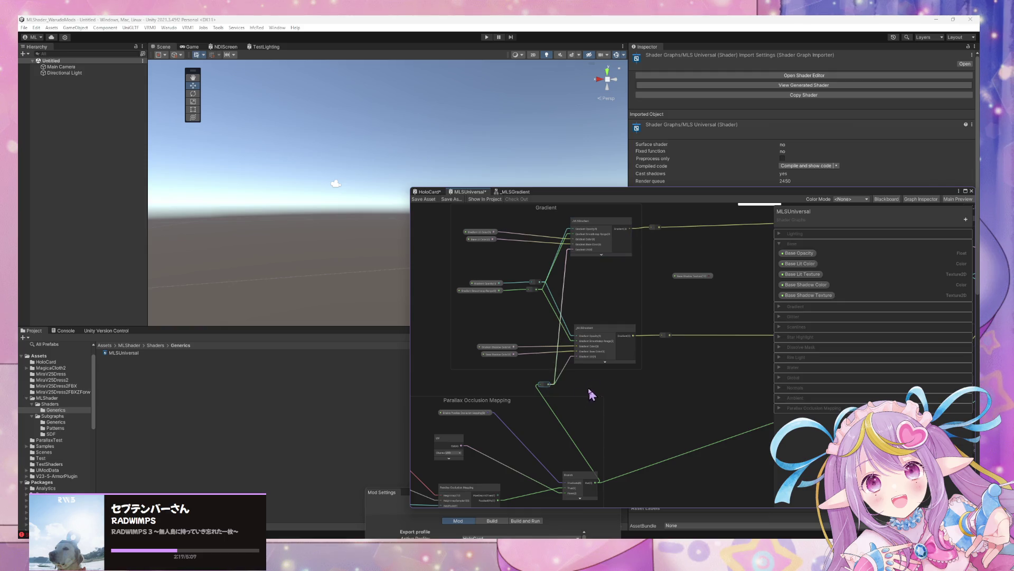
mouse_move(632, 430)
mouse_down()
mouse_move(597, 421)
mouse_move(458, 427)
mouse_up()
mouse_move(668, 367)
mouse_down()
mouse_move(607, 294)
mouse_move(607, 308)
mouse_move(589, 319)
mouse_move(677, 308)
mouse_move(699, 359)
mouse_move(678, 374)
mouse_move(552, 334)
mouse_move(417, 344)
mouse_move(577, 347)
mouse_up()
mouse_move(495, 346)
mouse_down()
mouse_move(649, 393)
mouse_move(581, 393)
mouse_up()
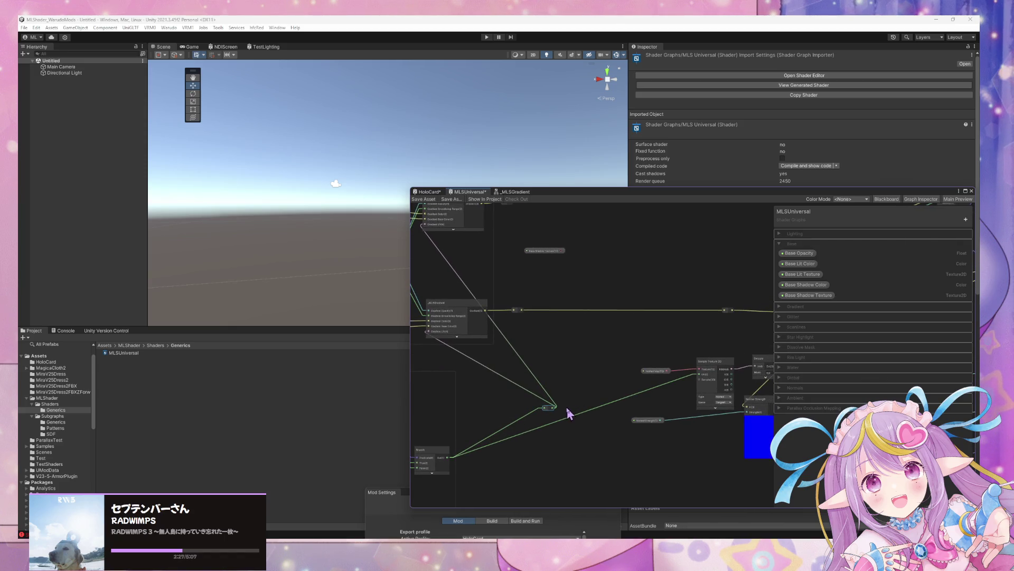
Step: Frame the Gradient group, reroute point and Base Lit Sample Texture 2D in the graph
drag(710, 417, 566, 427)
drag(671, 375, 476, 286)
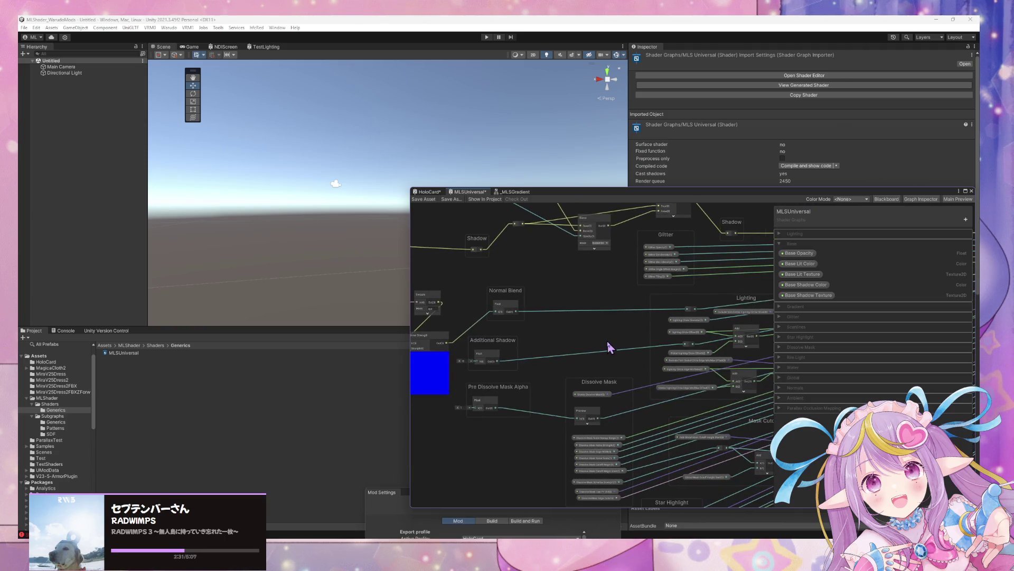
mouse_move(610, 347)
mouse_down()
mouse_move(607, 275)
mouse_move(618, 442)
mouse_up()
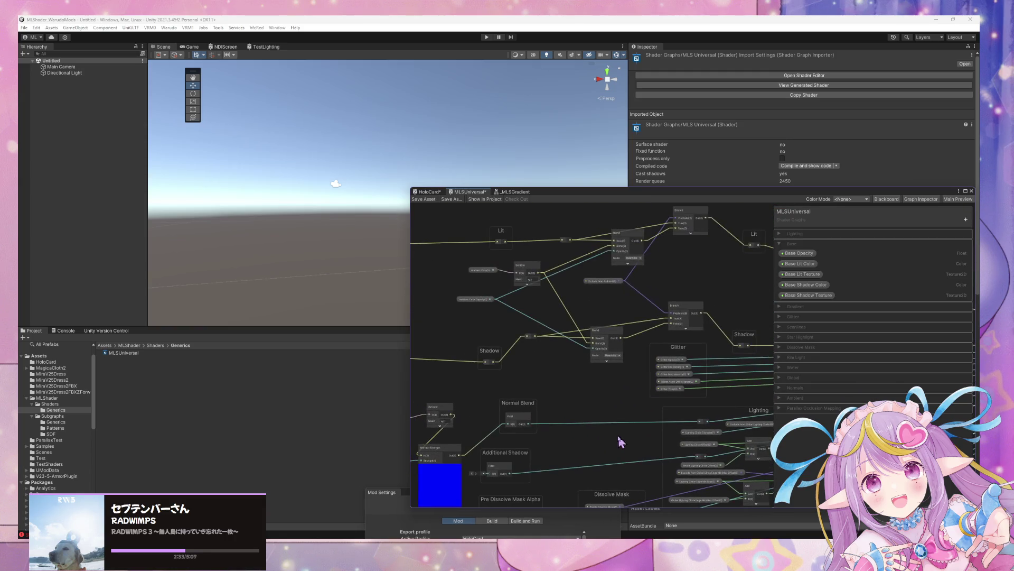
mouse_move(557, 347)
mouse_down()
mouse_move(554, 411)
mouse_move(564, 389)
mouse_move(507, 369)
mouse_move(717, 338)
mouse_up()
scroll(555, 412, up, 3)
scroll(559, 412, down, 3)
scroll(717, 339, up, 5)
scroll(584, 357, down, 3)
mouse_move(583, 358)
mouse_down()
mouse_move(575, 333)
mouse_move(581, 398)
mouse_move(464, 394)
mouse_up()
scroll(618, 353, down, 2)
drag(636, 374, 451, 358)
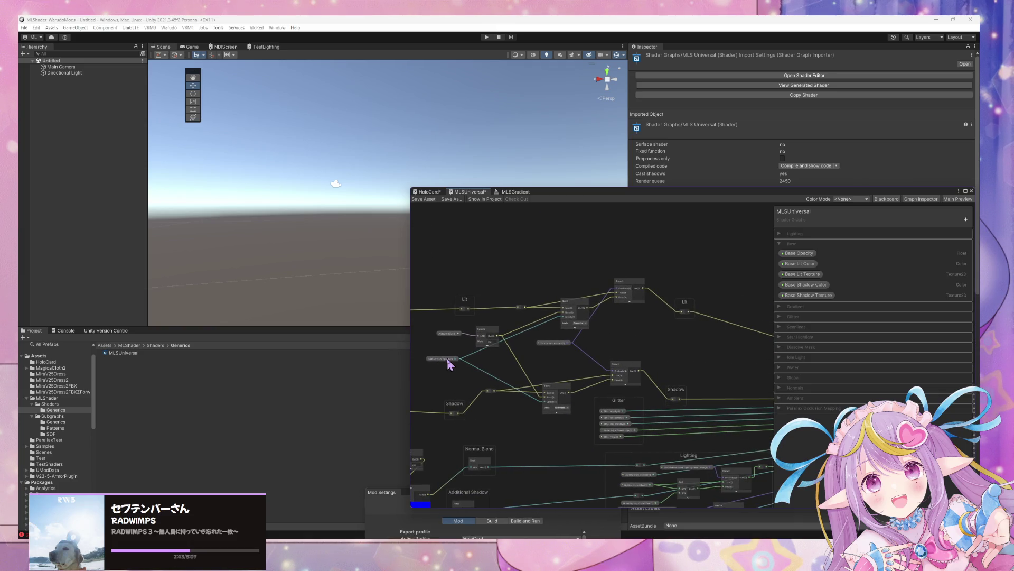
mouse_move(736, 339)
mouse_down()
mouse_move(676, 328)
mouse_move(690, 335)
mouse_move(645, 344)
mouse_move(718, 335)
mouse_move(648, 339)
mouse_up()
scroll(651, 342, up, 2)
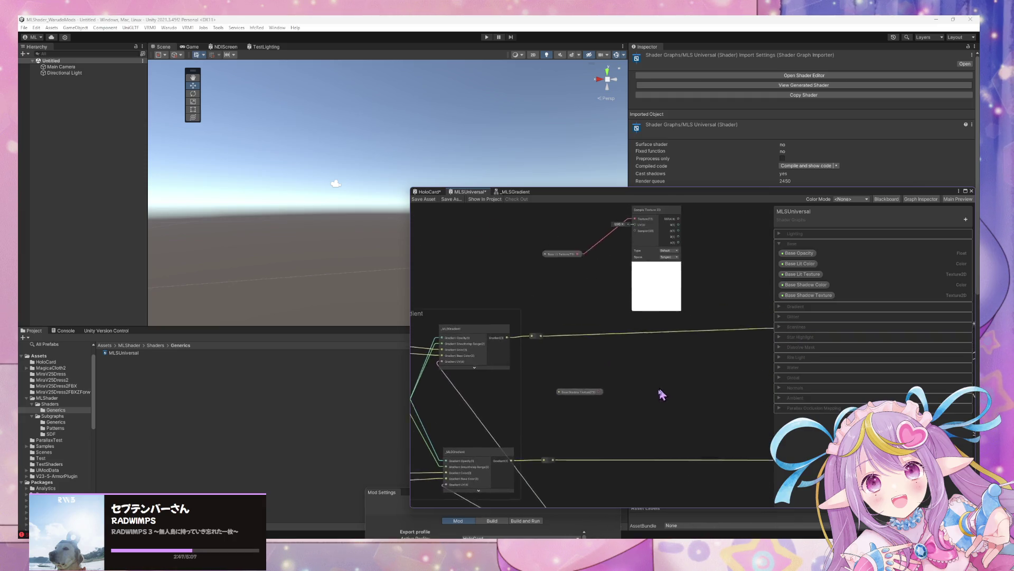
mouse_move(609, 437)
mouse_down()
mouse_move(636, 287)
mouse_move(643, 350)
mouse_up()
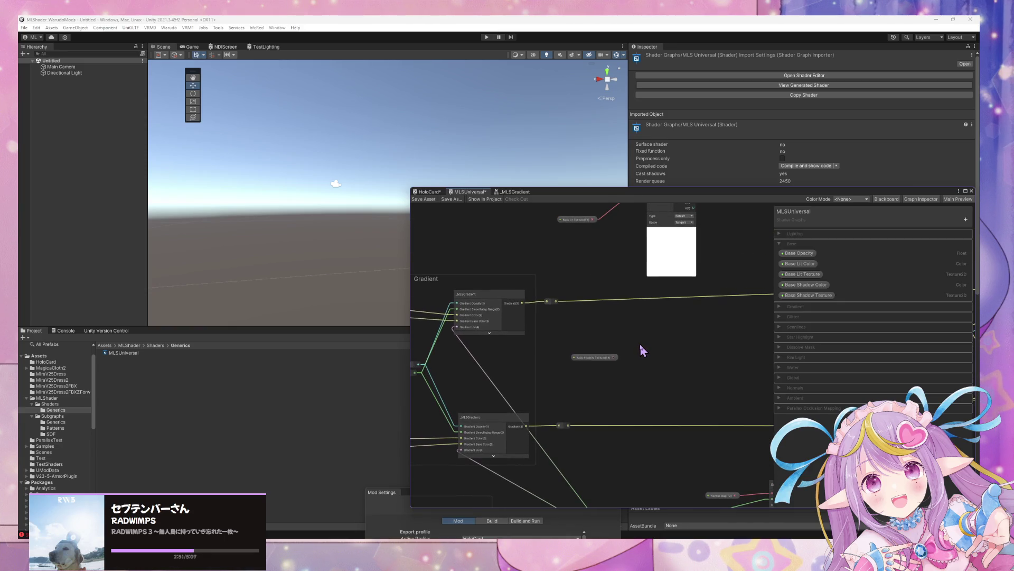
mouse_move(600, 362)
mouse_down()
mouse_move(654, 407)
mouse_move(668, 290)
mouse_move(724, 249)
mouse_move(707, 287)
mouse_move(652, 347)
mouse_up()
scroll(650, 351, down, 2)
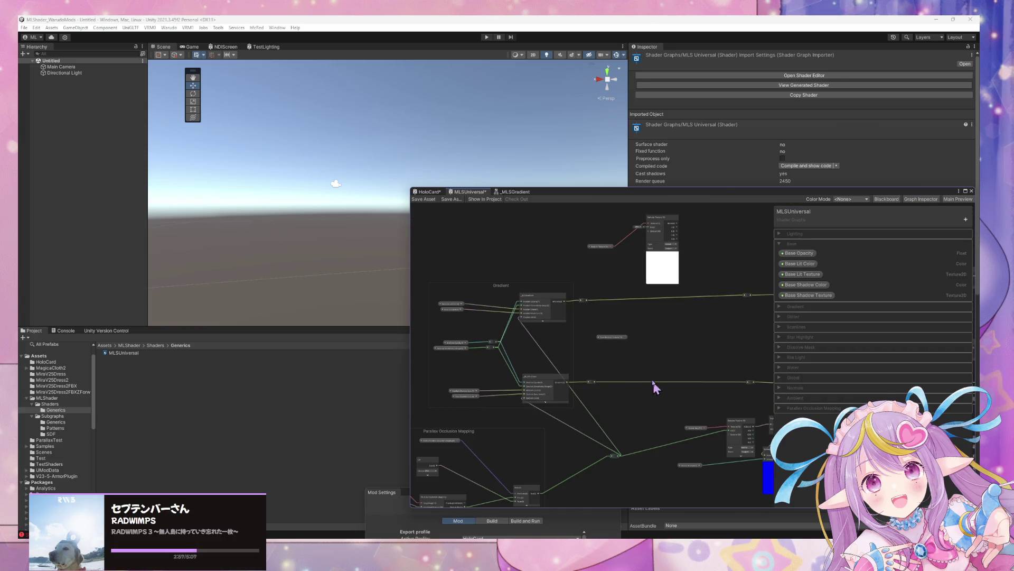
Step: Feed the reroute's parallax UV into Sample Texture 2D's UV and place Base Lit Texture beside it
mouse_move(618, 453)
mouse_down()
mouse_move(645, 226)
mouse_move(621, 394)
mouse_move(627, 477)
mouse_move(606, 464)
mouse_up()
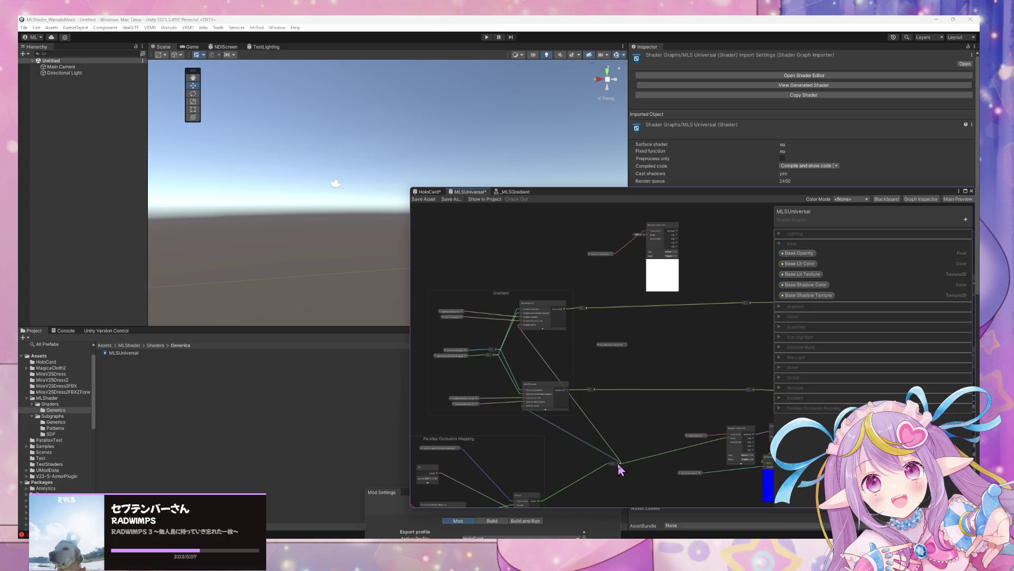
mouse_move(650, 238)
mouse_down()
mouse_move(607, 469)
mouse_move(621, 463)
mouse_up()
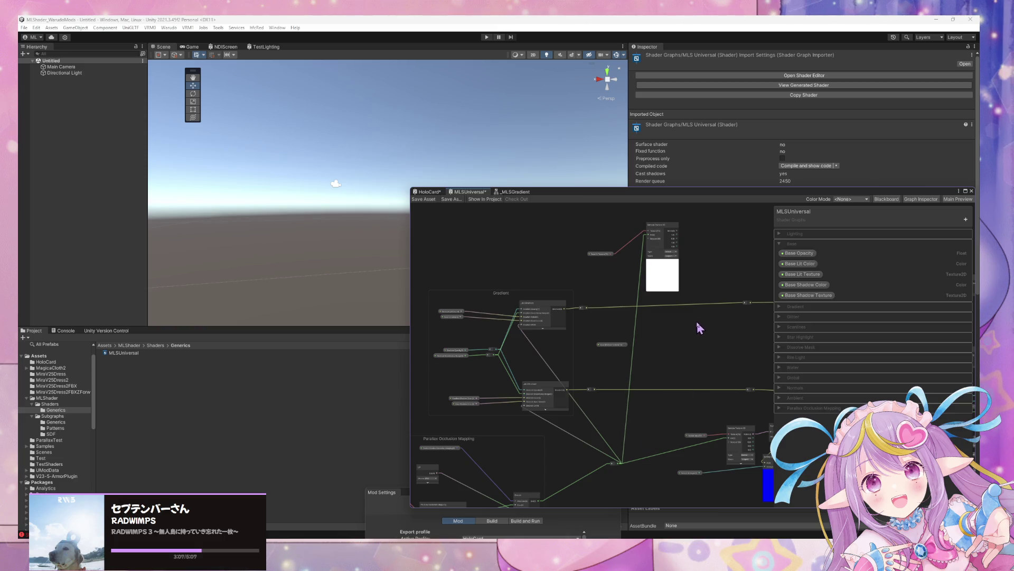
scroll(696, 319, up, 3)
drag(540, 287, 543, 256)
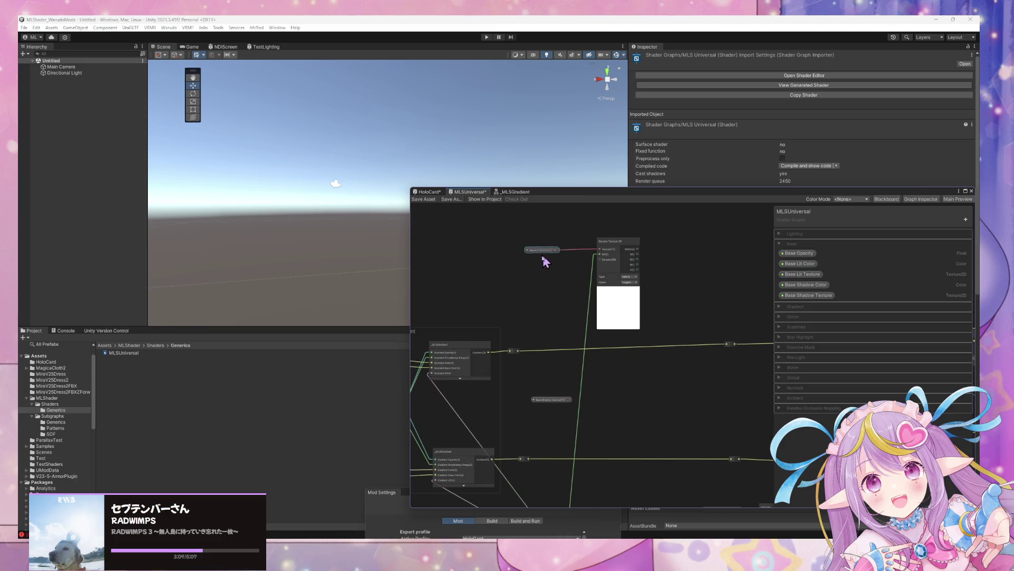
scroll(652, 301, up, 2)
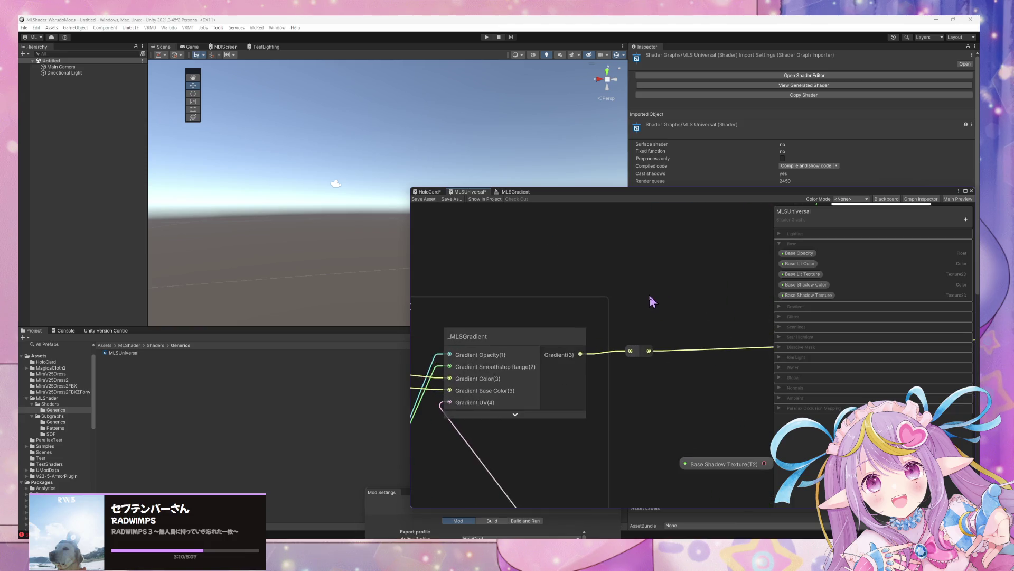
scroll(648, 301, down, 4)
scroll(648, 301, up, 2)
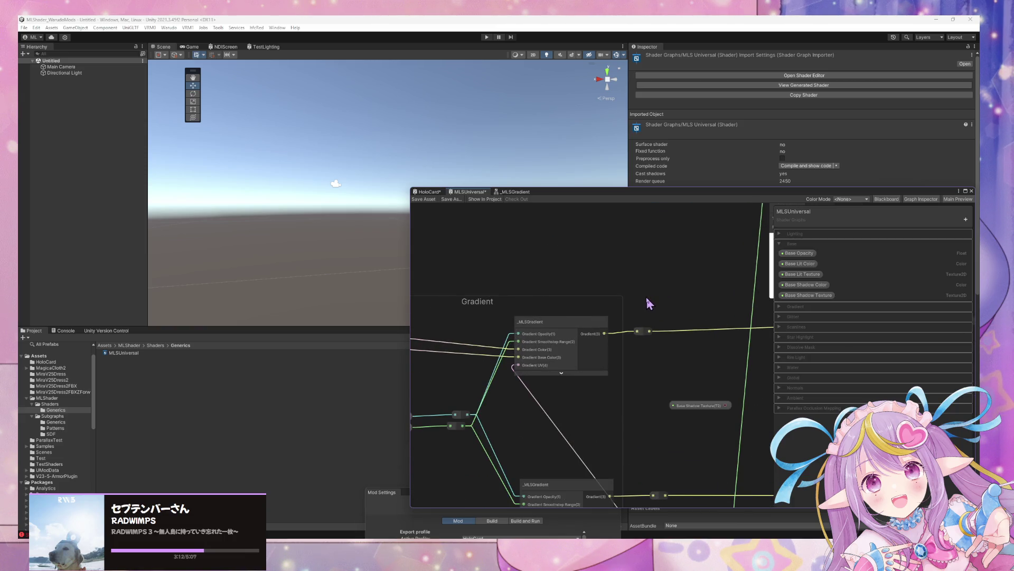
mouse_move(709, 323)
mouse_down()
mouse_move(554, 356)
mouse_move(641, 378)
mouse_move(546, 351)
mouse_up()
scroll(544, 354, up, 5)
scroll(544, 354, down, 4)
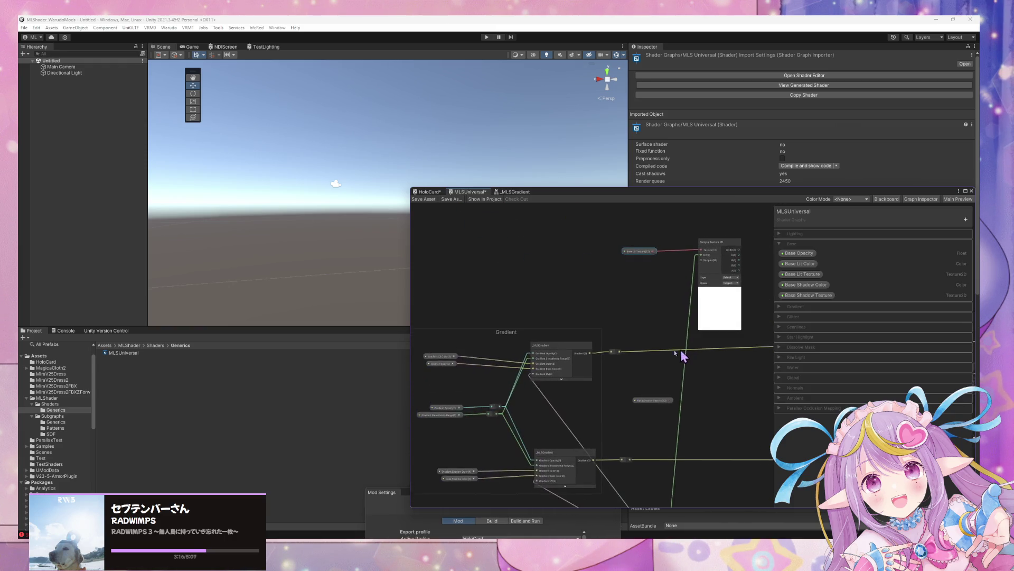
key(space)
Step: Add a Blend node beside the Base Lit texture sample and set its mode to Multiply
text(blend)
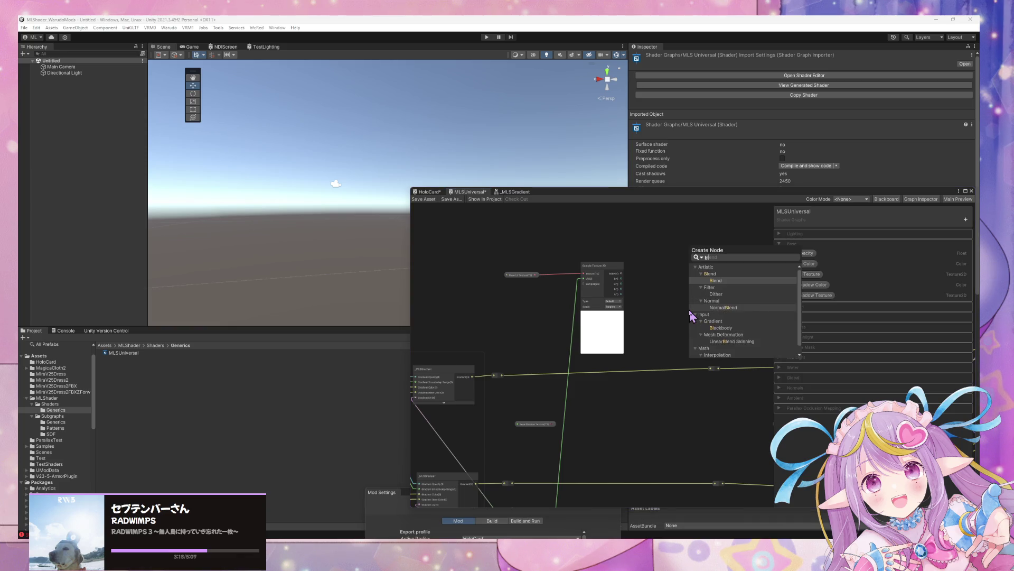
key(Return)
mouse_move(708, 321)
mouse_down()
mouse_move(658, 269)
mouse_move(670, 278)
mouse_up()
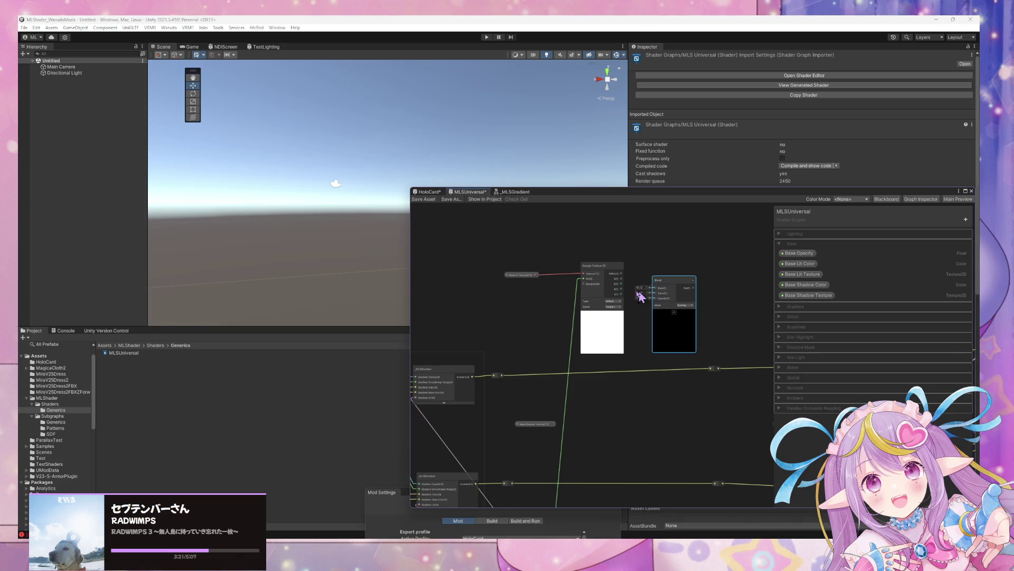
click(684, 306)
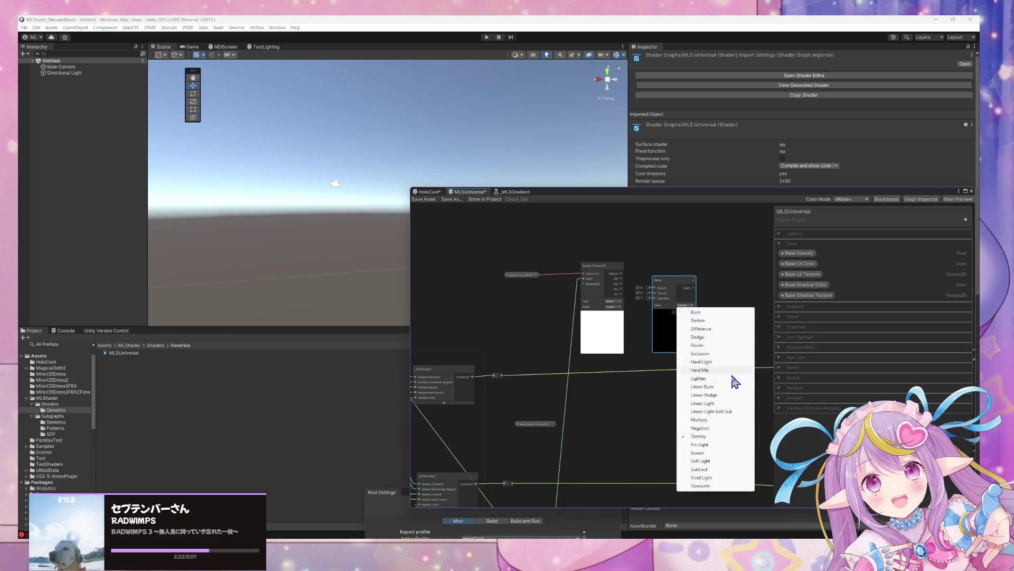
click(707, 420)
scroll(623, 354, up, 3)
scroll(623, 353, down, 1)
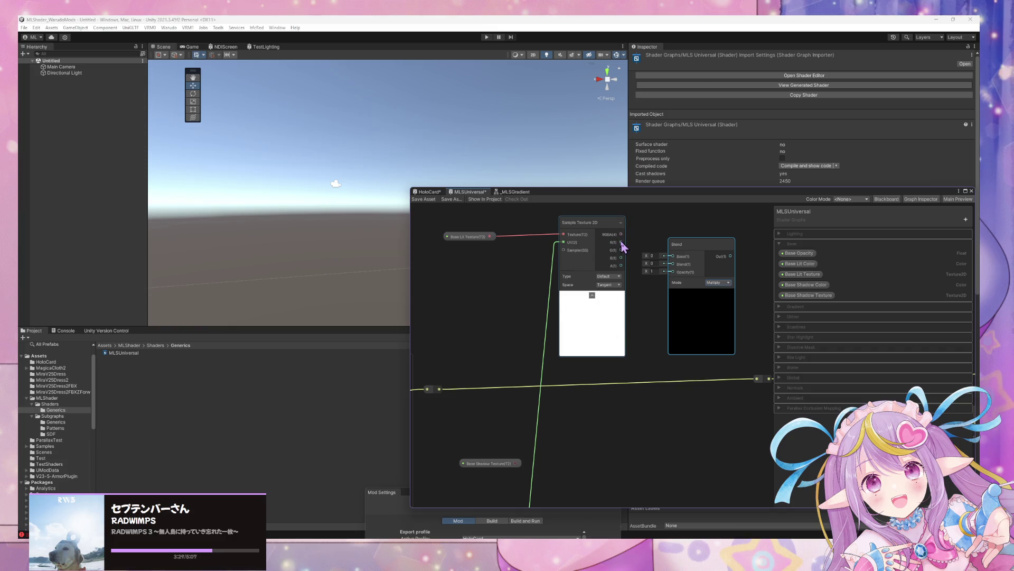
Step: Connect the gradient output to the Multiply Blend node's input
mouse_move(622, 235)
mouse_down()
mouse_move(678, 266)
mouse_move(607, 262)
mouse_move(644, 242)
mouse_move(643, 258)
mouse_move(577, 265)
mouse_move(673, 286)
mouse_up()
click(679, 246)
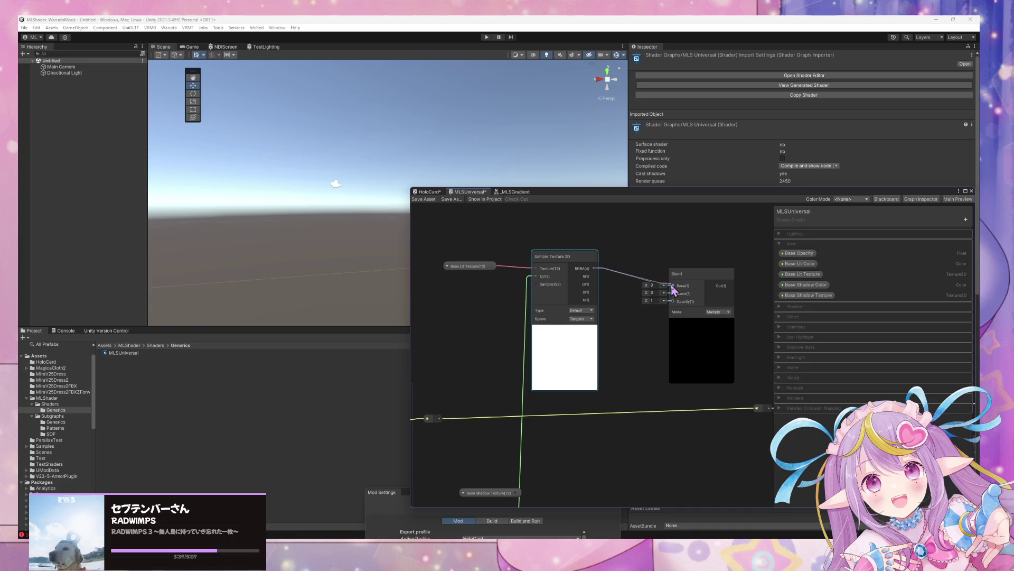
scroll(645, 323, down, 2)
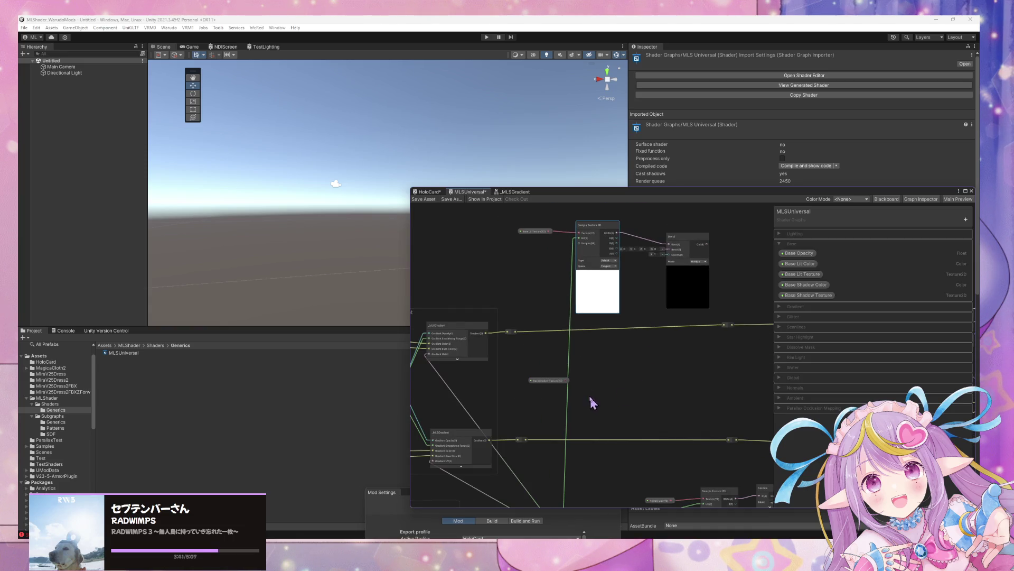
scroll(615, 386, up, 2)
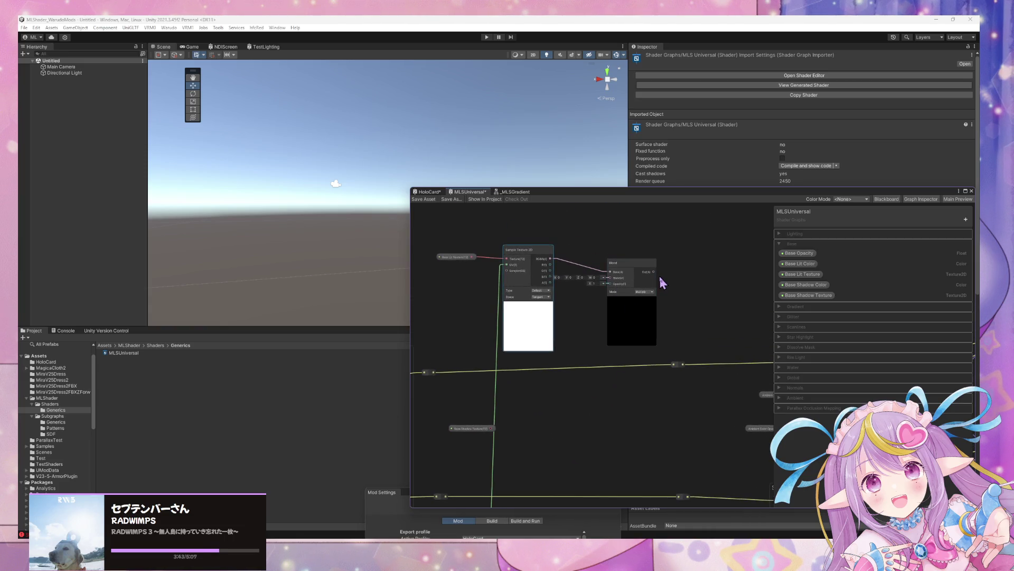
drag(537, 399, 597, 389)
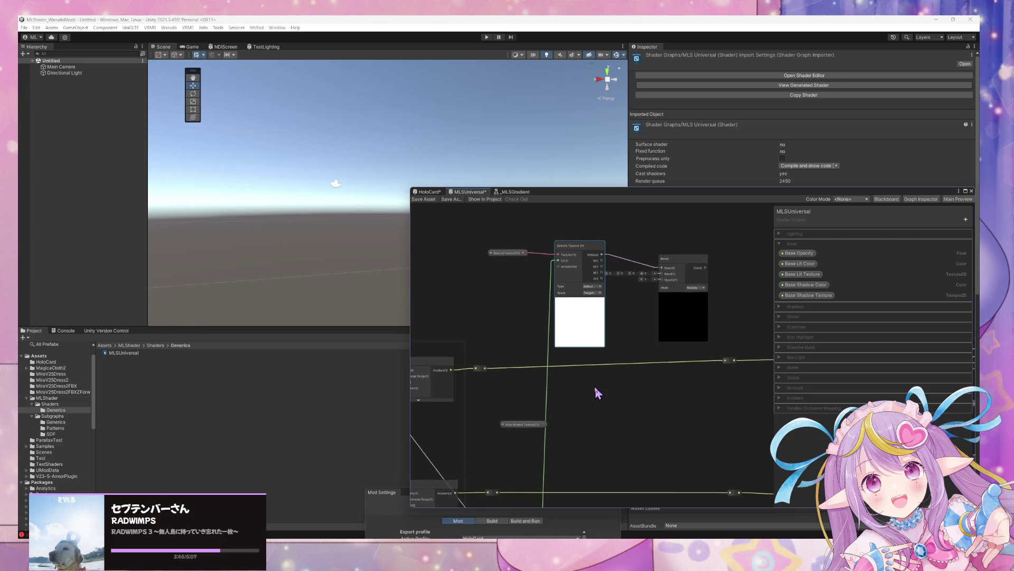
mouse_move(485, 369)
mouse_down()
mouse_move(662, 275)
mouse_move(720, 340)
mouse_move(724, 362)
mouse_up()
mouse_move(592, 410)
mouse_down()
mouse_move(586, 390)
mouse_move(648, 358)
mouse_move(655, 333)
mouse_up()
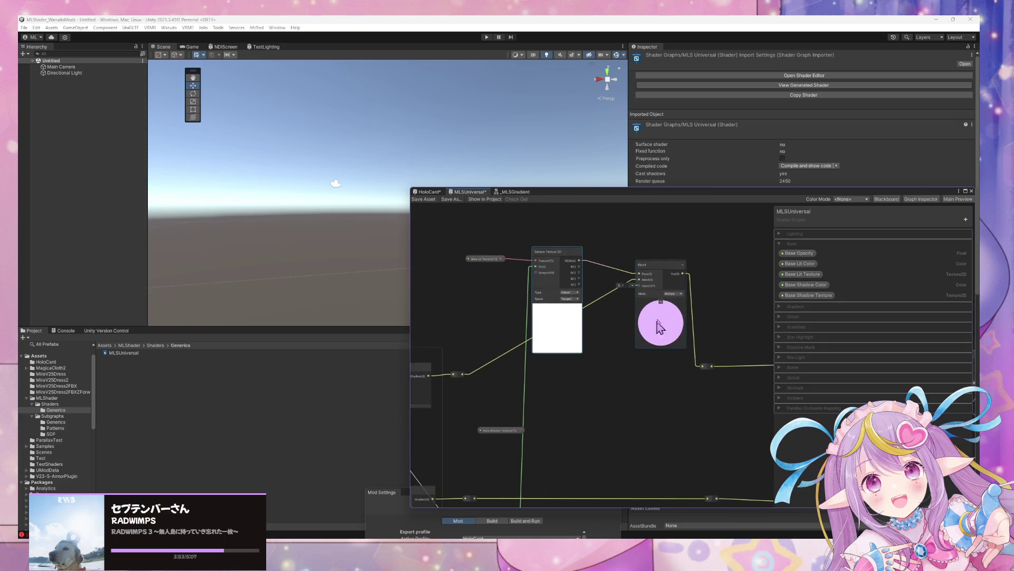
Step: Reposition Base Shadow Texture and Sample Texture 2D, then duplicate the sampler lower down
mouse_move(639, 369)
mouse_down()
mouse_move(681, 359)
mouse_move(528, 386)
mouse_up()
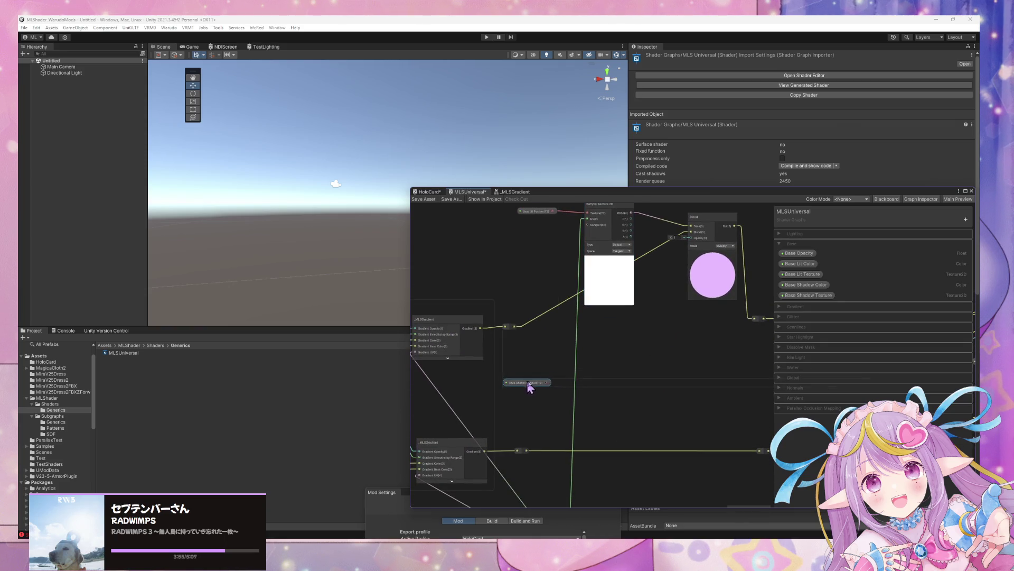
drag(604, 329, 584, 389)
click(593, 261)
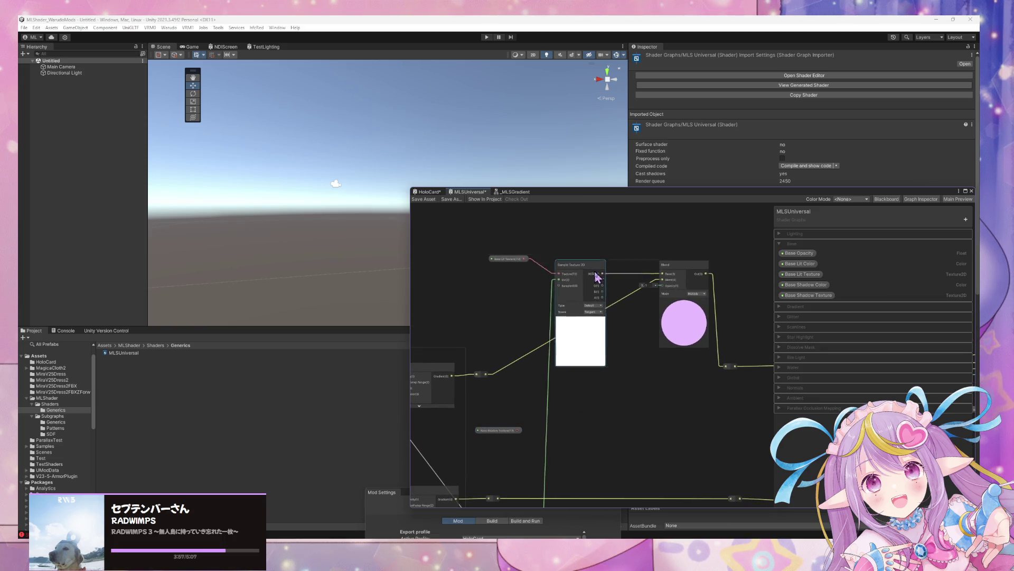
drag(593, 260, 595, 253)
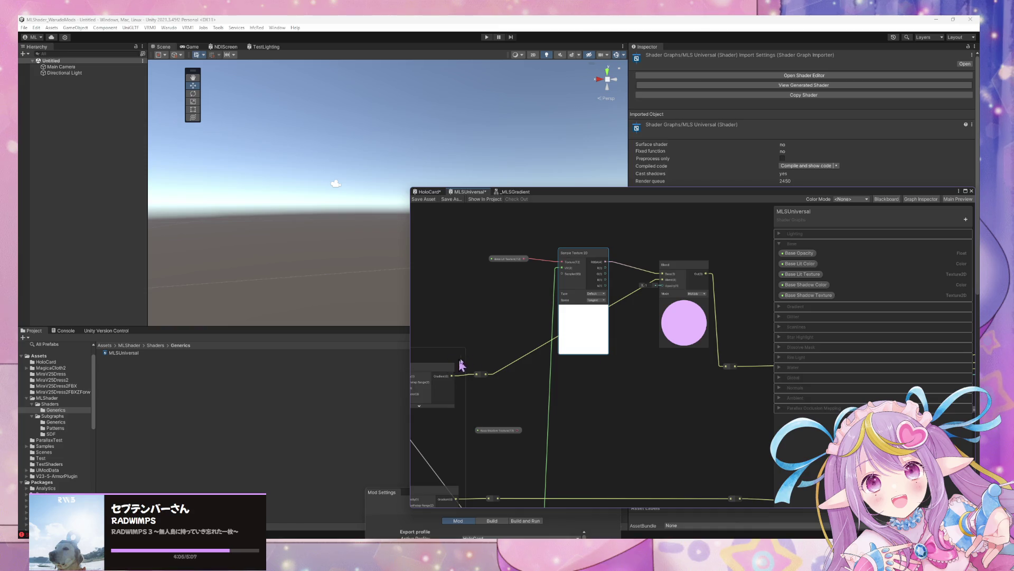
drag(457, 361, 638, 294)
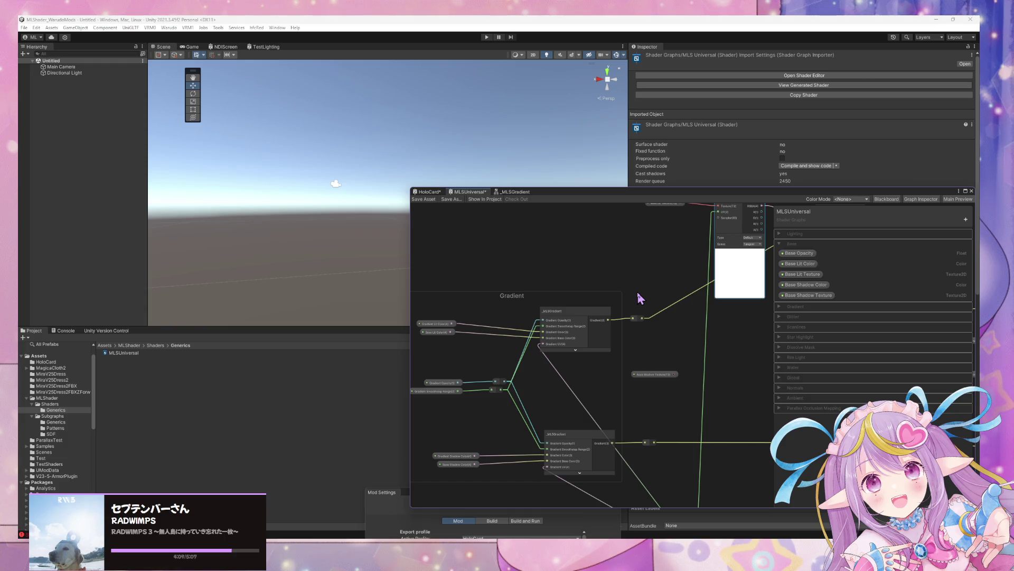
mouse_move(637, 292)
mouse_down()
mouse_move(593, 333)
mouse_move(664, 316)
mouse_move(500, 358)
mouse_move(670, 304)
mouse_move(633, 301)
mouse_move(696, 316)
mouse_up()
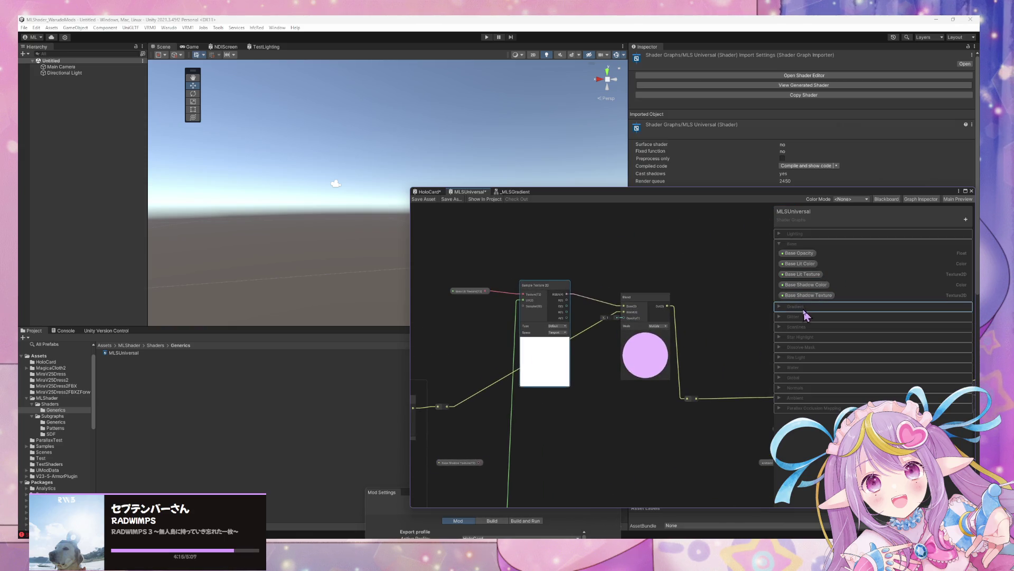
click(780, 307)
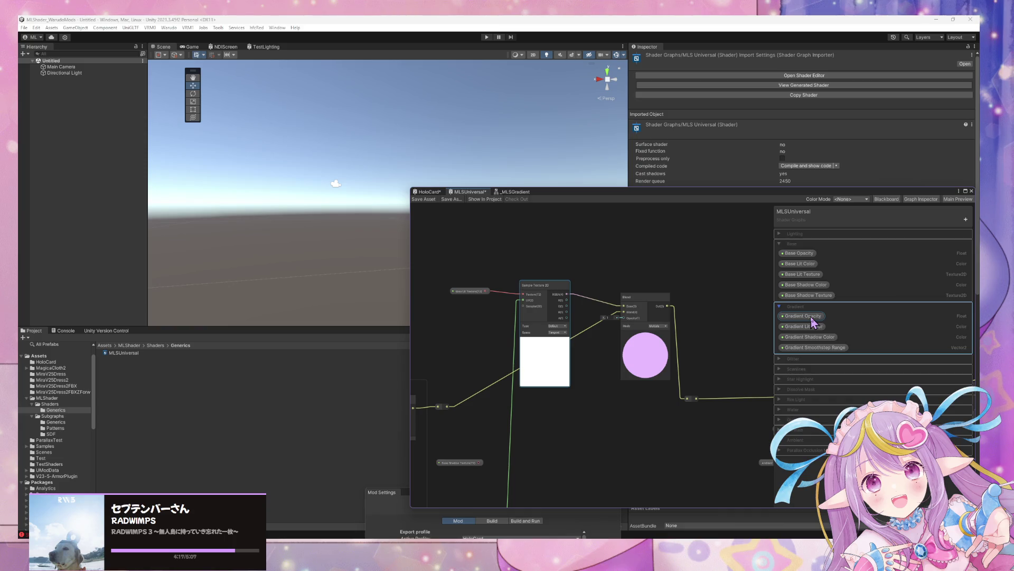
drag(587, 388, 628, 329)
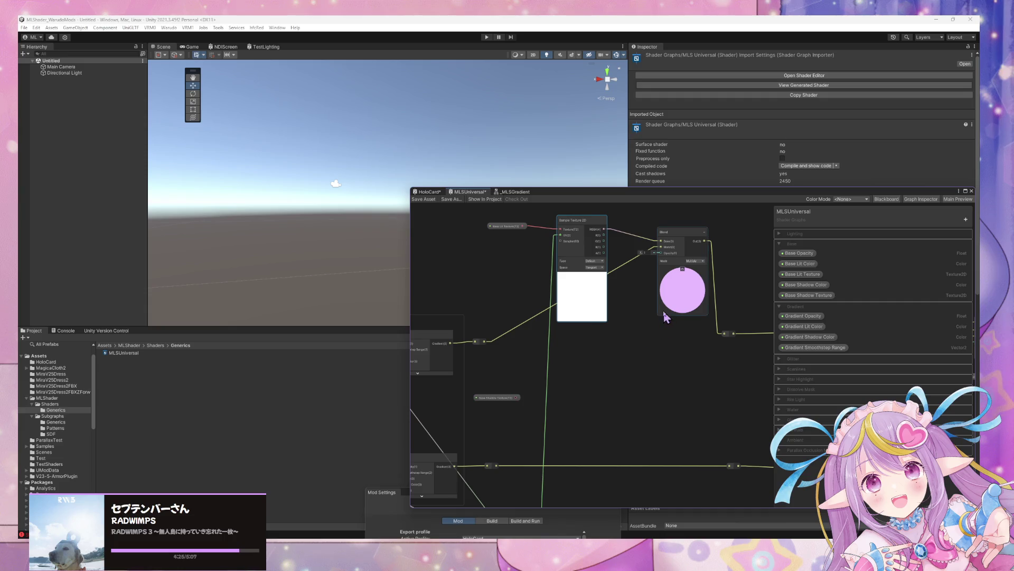
key(ctrl+d)
mouse_move(682, 232)
mouse_down()
mouse_move(693, 285)
mouse_move(671, 358)
mouse_up()
Step: Duplicate the Sample Texture 2D node and place the copy beside Base Shadow Texture
click(592, 225)
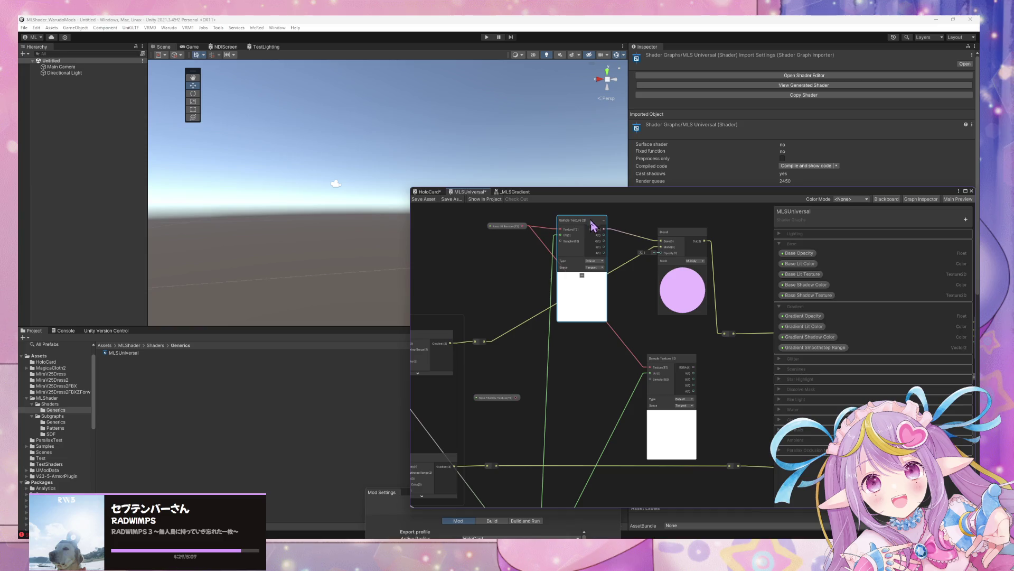
key(ctrl+d)
mouse_move(619, 271)
mouse_down()
mouse_move(607, 333)
mouse_move(521, 394)
mouse_move(561, 367)
mouse_up()
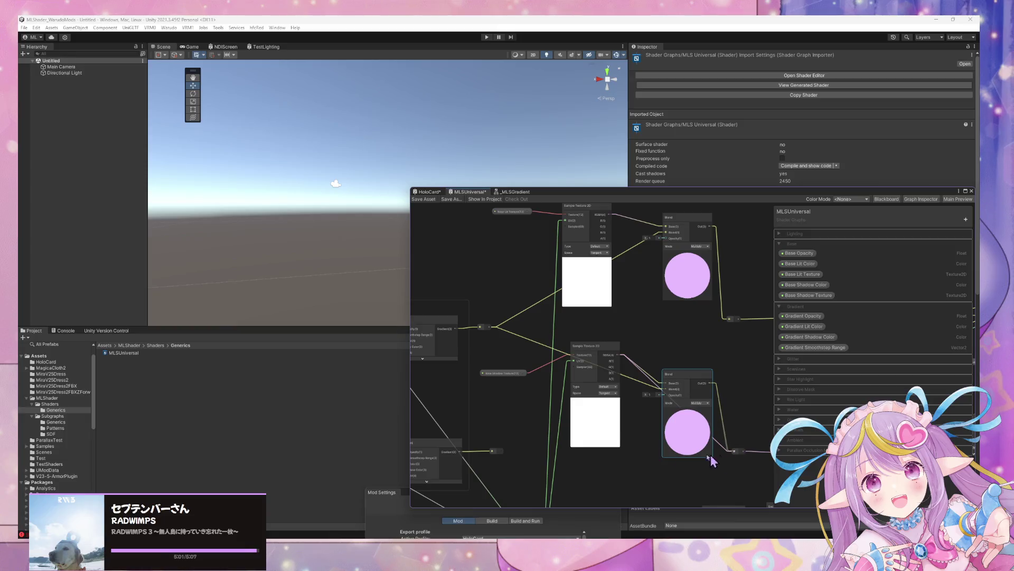
Step: Connect the second gradient output and the Base Shadow sample into the second Multiply Blend
mouse_move(501, 450)
mouse_down()
mouse_move(671, 397)
mouse_move(679, 376)
mouse_up()
mouse_move(601, 354)
mouse_down()
mouse_move(592, 354)
mouse_move(604, 354)
mouse_up()
click(599, 402)
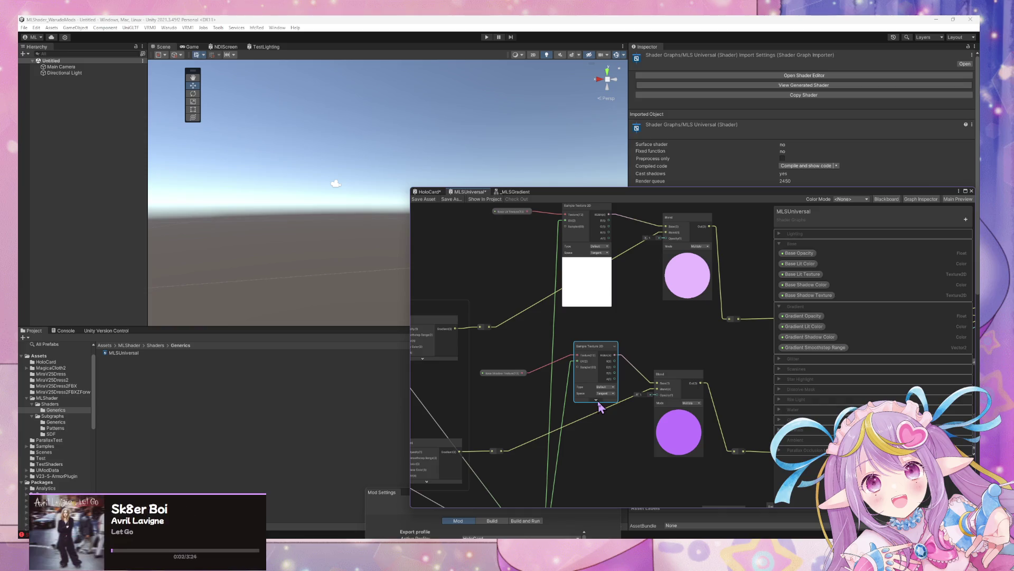
key(alt+Tab)
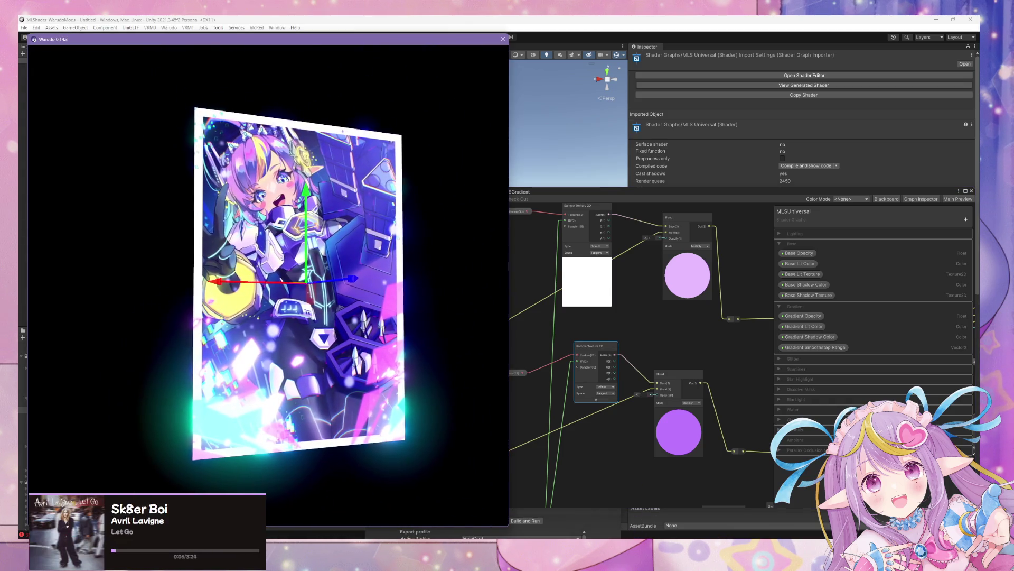
Step: Open the New Blueprint graph from the Warudo Editor's Blueprints list
key(alt+Tab)
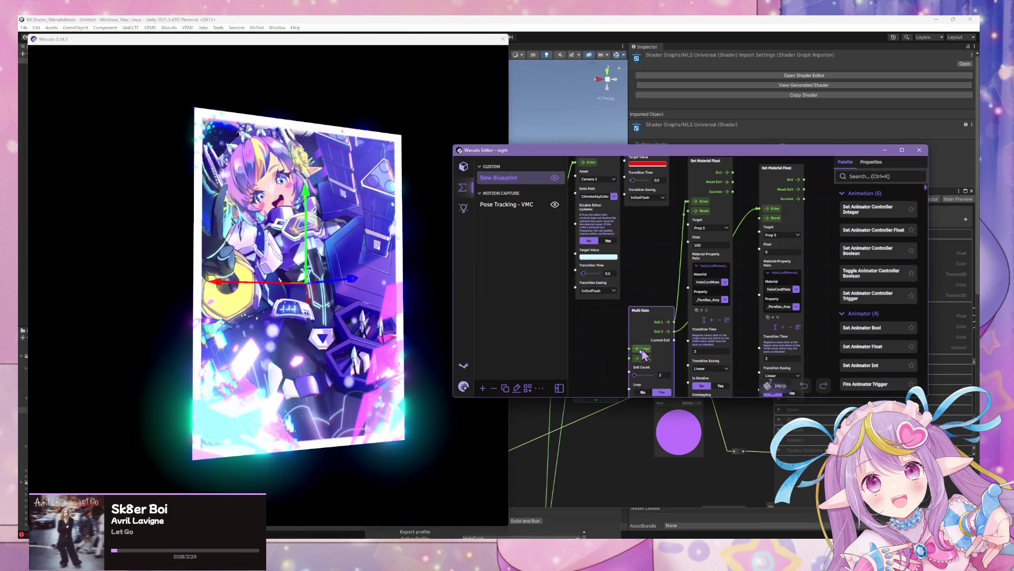
click(262, 312)
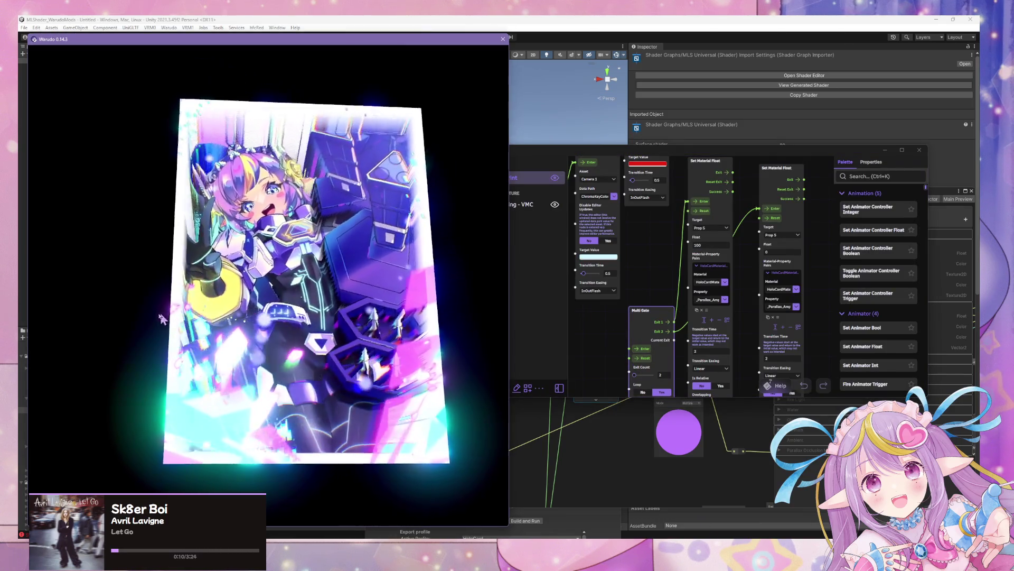
key(alt+Tab)
click(463, 166)
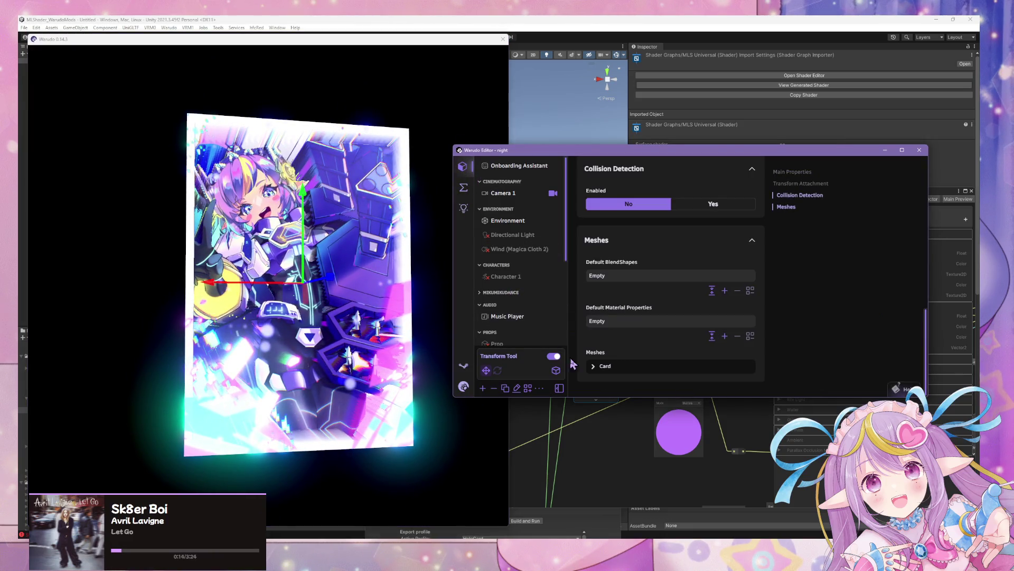
click(463, 187)
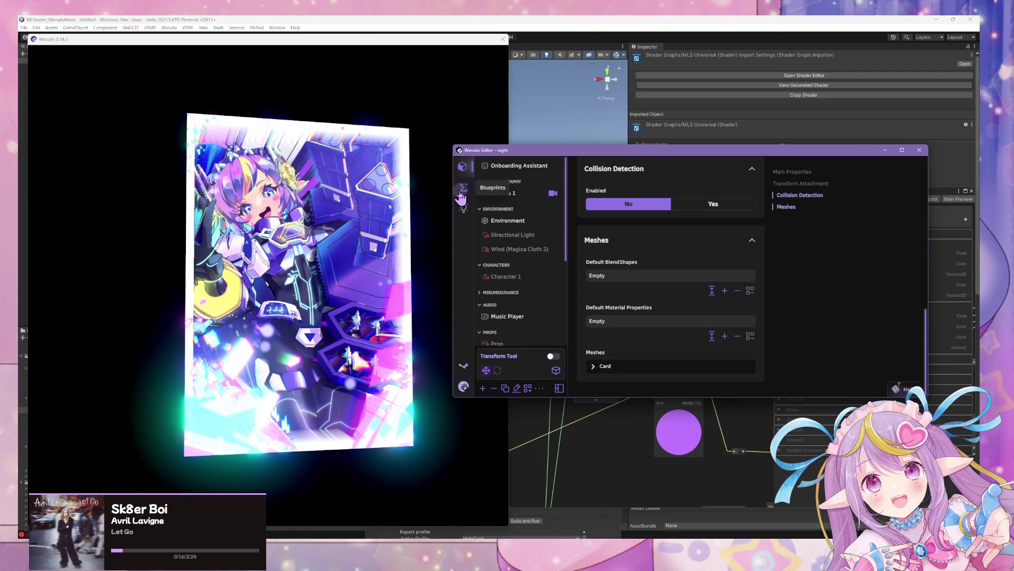
click(499, 178)
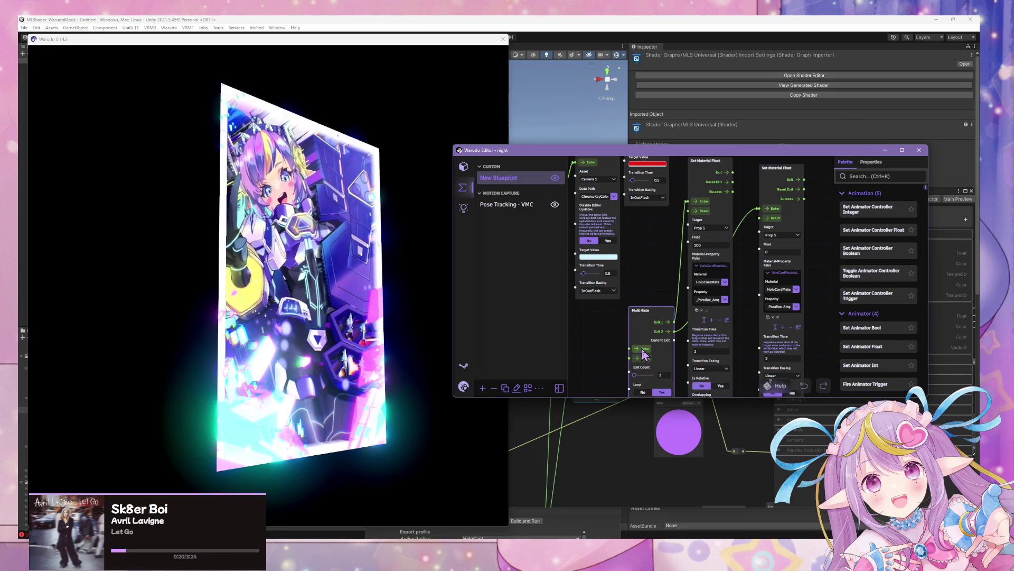
Step: Trigger the holo card's material transition from the Multi Gate's Enter port
click(335, 329)
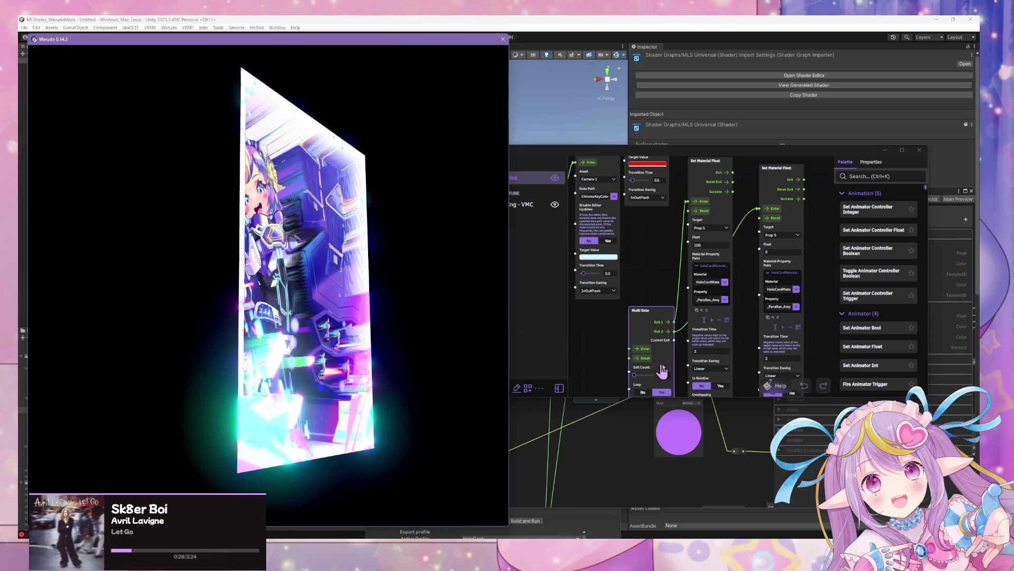
click(643, 350)
click(644, 350)
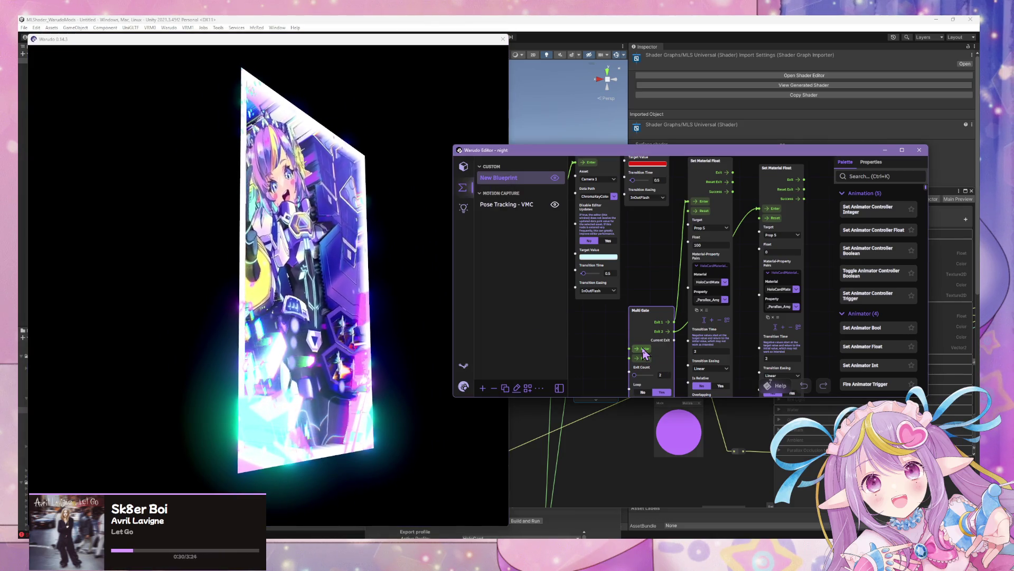
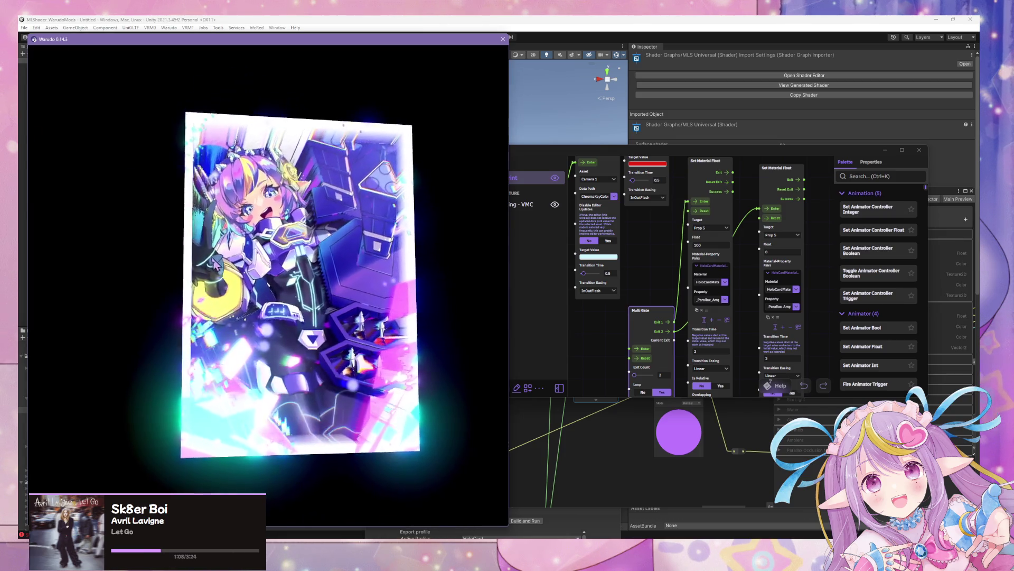
Step: Replay the holo card's glitch effect in Warudo, then return to the Unity shader graph
click(650, 353)
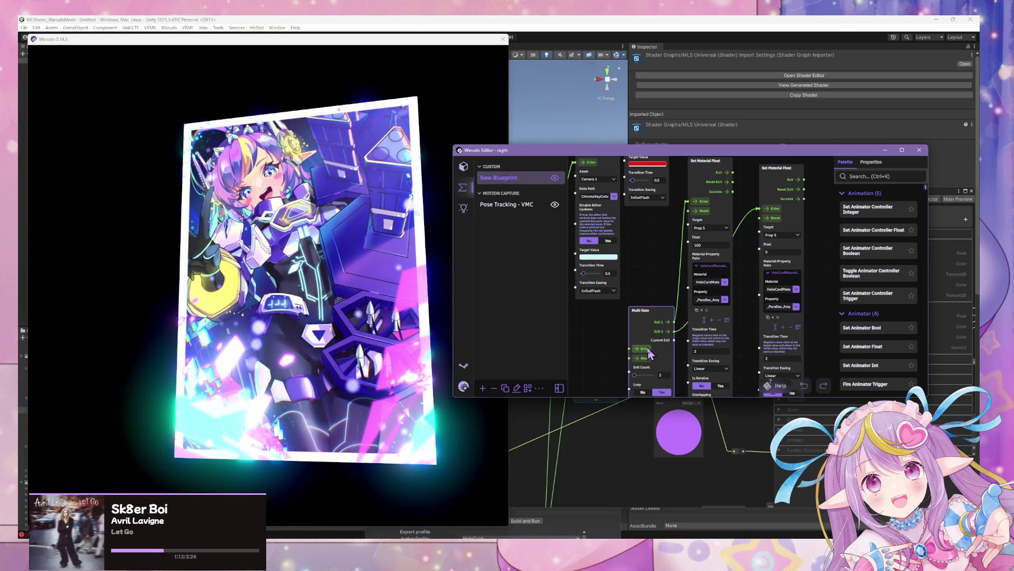
click(310, 302)
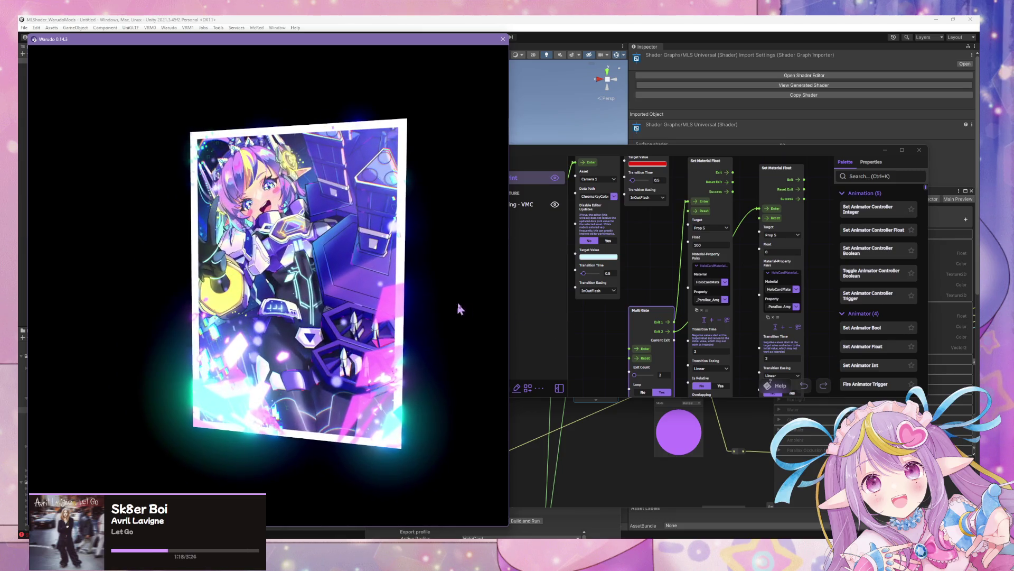
click(635, 346)
click(388, 268)
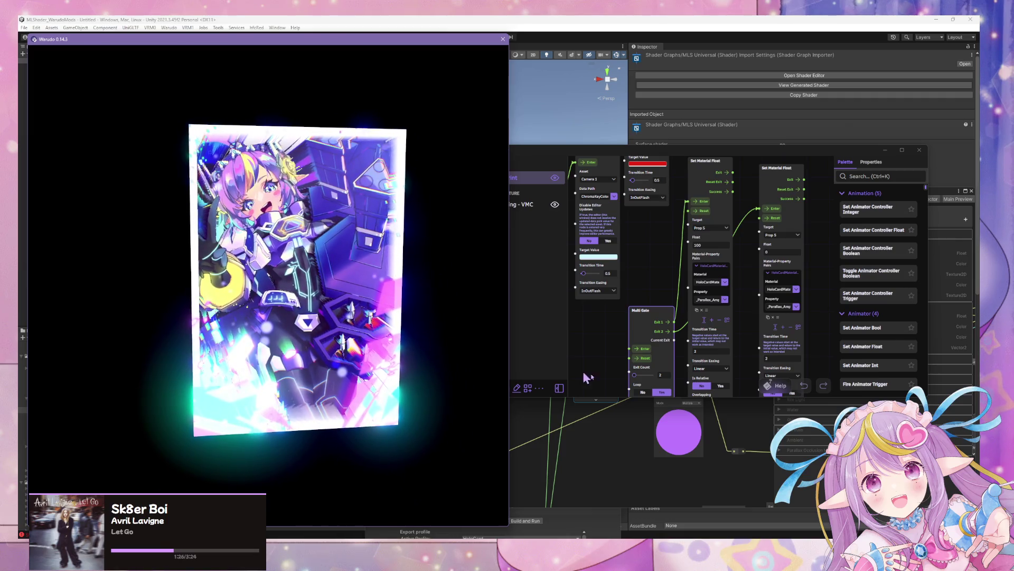
click(630, 436)
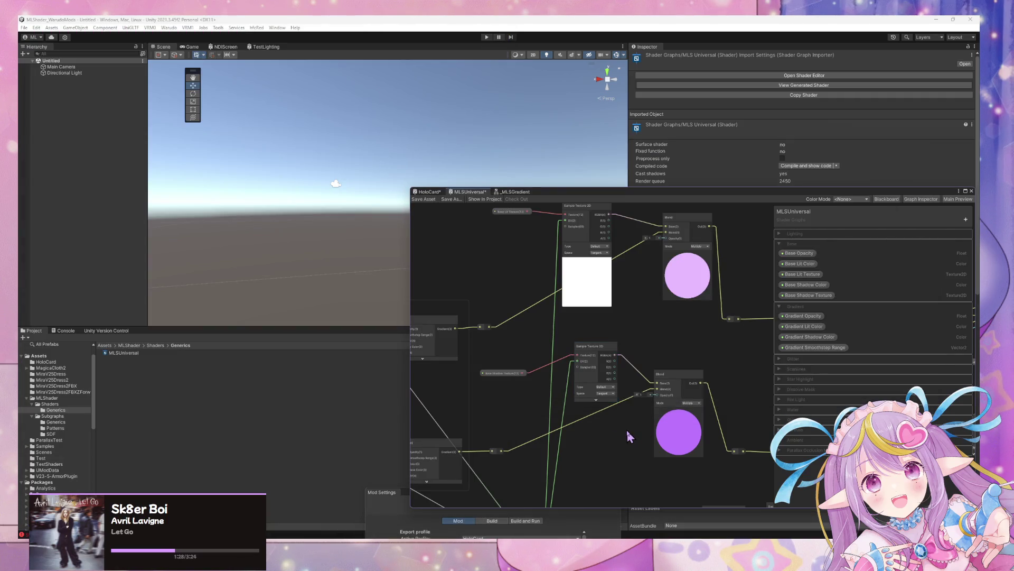
Step: Nudge the Base Shadow Texture node up-left and save the MLSUniversal shader graph
click(596, 399)
drag(509, 373, 505, 362)
scroll(619, 385, down, 8)
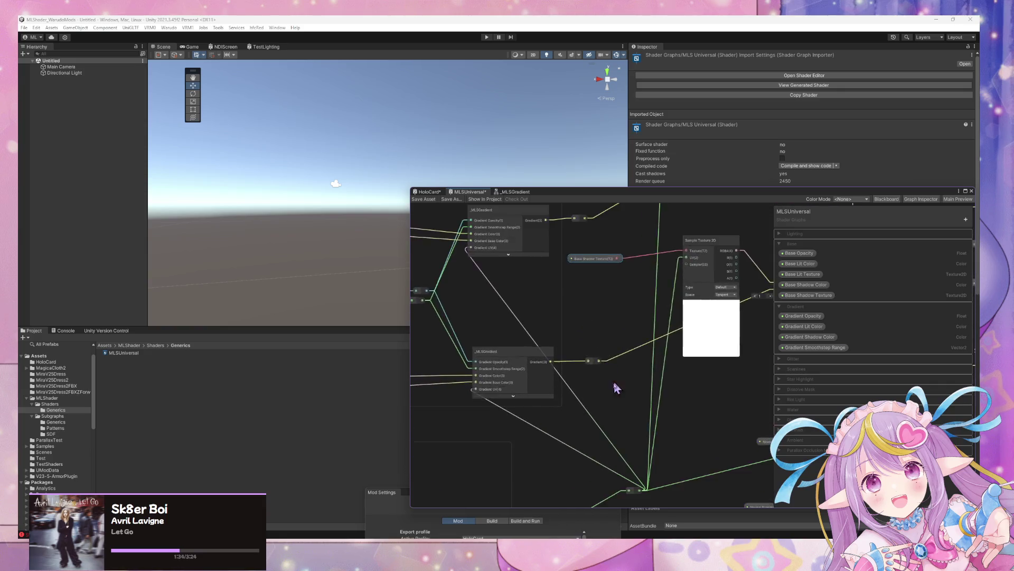
scroll(571, 389, up, 3)
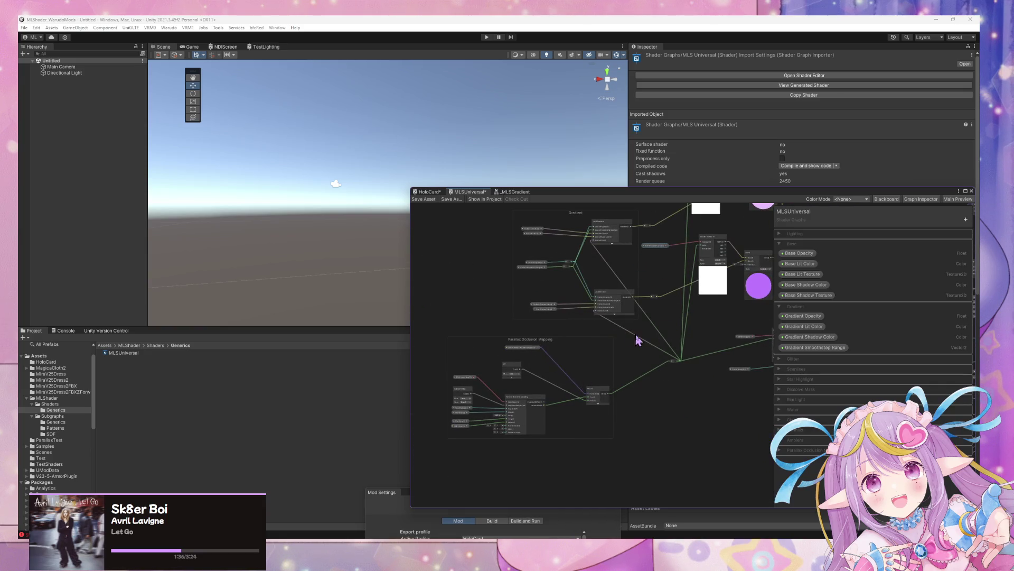
scroll(581, 365, down, 3)
scroll(595, 336, up, 1)
scroll(597, 336, down, 3)
scroll(702, 343, up, 3)
scroll(587, 328, down, 3)
scroll(534, 290, up, 4)
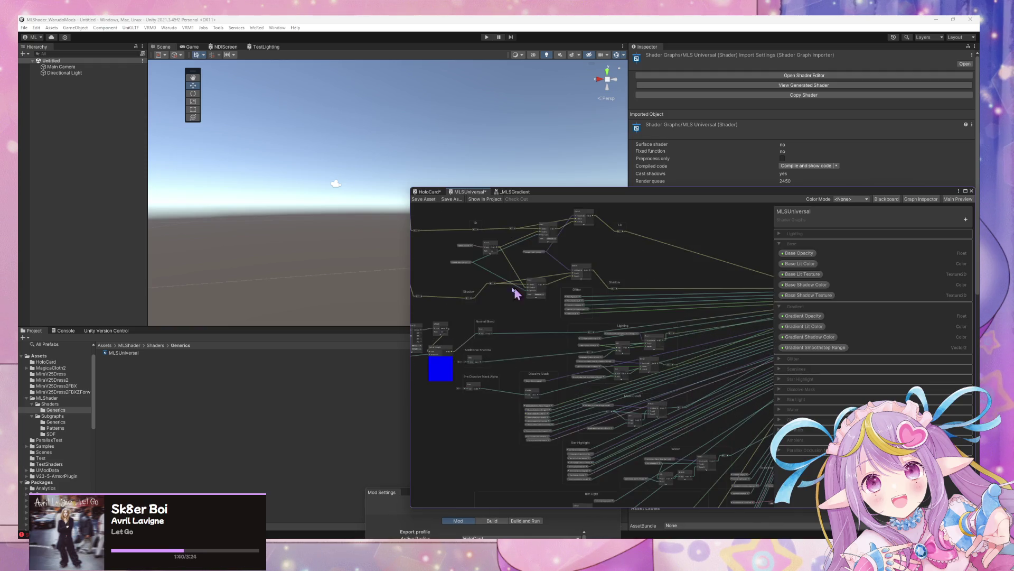
click(424, 200)
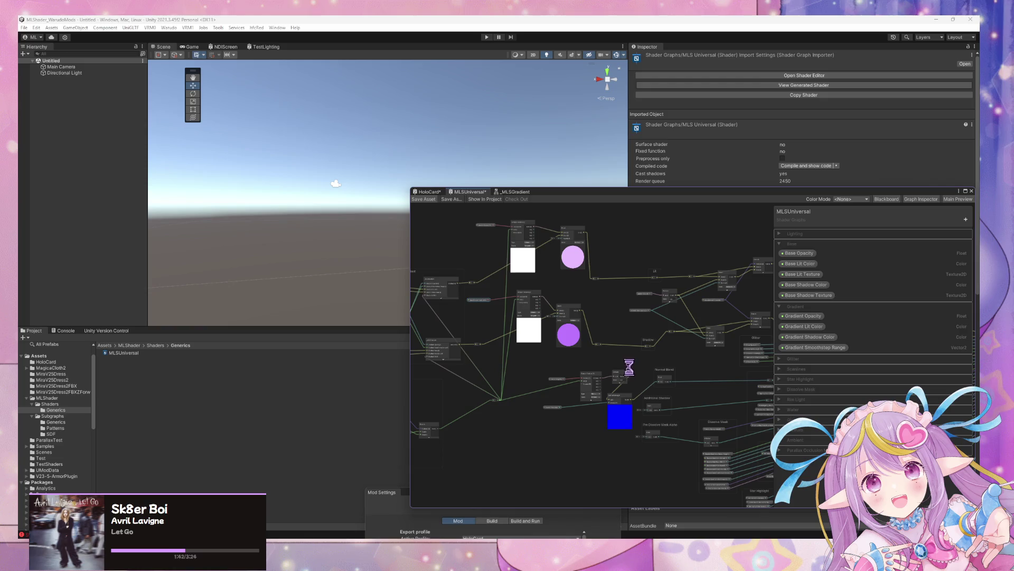
Step: Show the Shaders > Generics folder and reposition the Shader Graph window mid-screen
click(75, 403)
click(56, 409)
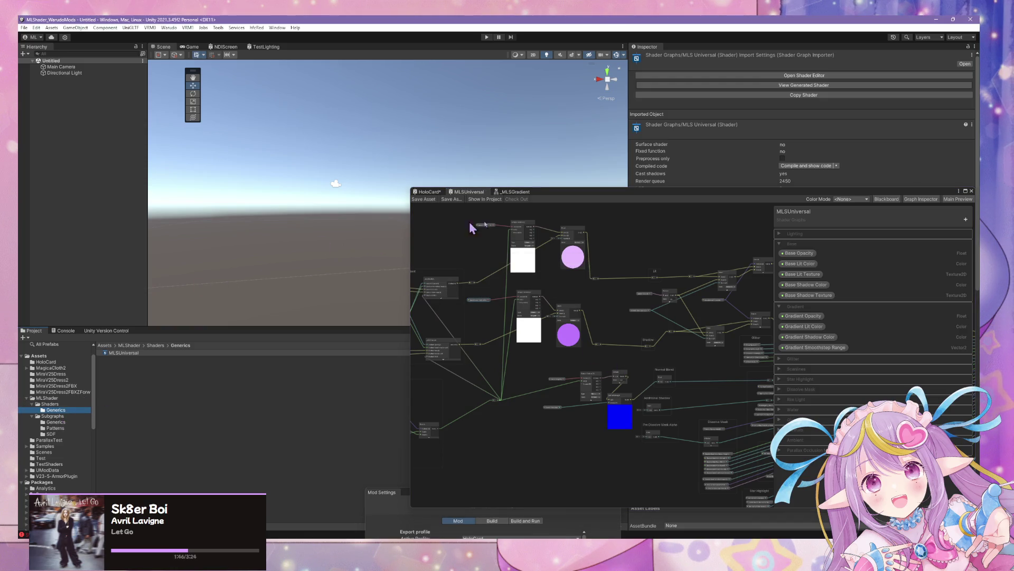
mouse_move(565, 197)
mouse_down()
mouse_move(807, 217)
mouse_move(519, 164)
mouse_up()
scroll(587, 205, up, 1)
drag(486, 227, 573, 249)
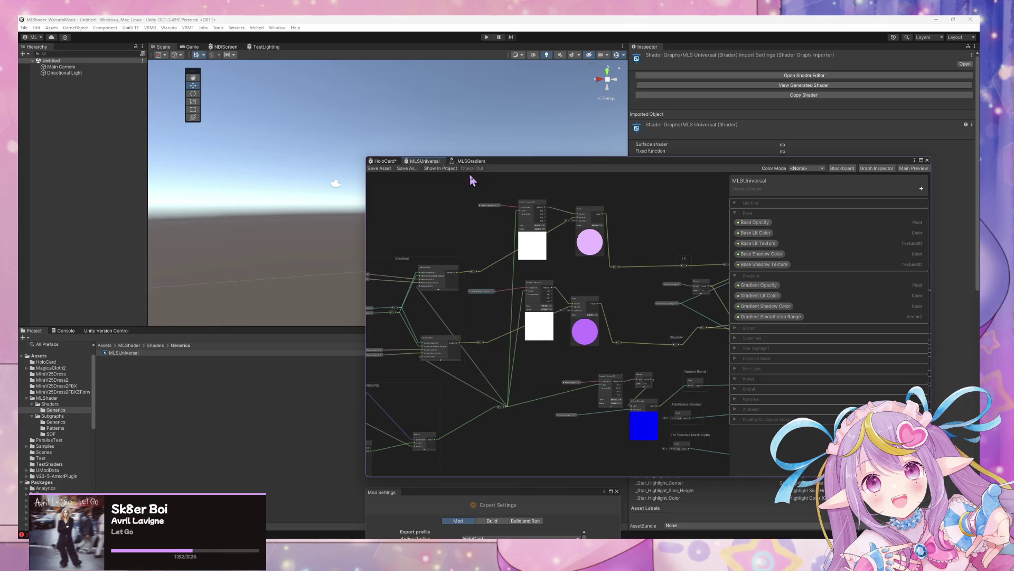
mouse_move(531, 173)
mouse_down()
mouse_move(561, 172)
mouse_move(740, 315)
mouse_up()
mouse_move(465, 217)
mouse_down()
mouse_move(482, 236)
mouse_move(557, 265)
mouse_move(540, 236)
mouse_up()
mouse_move(740, 307)
mouse_down()
mouse_move(504, 101)
mouse_move(494, 104)
mouse_up()
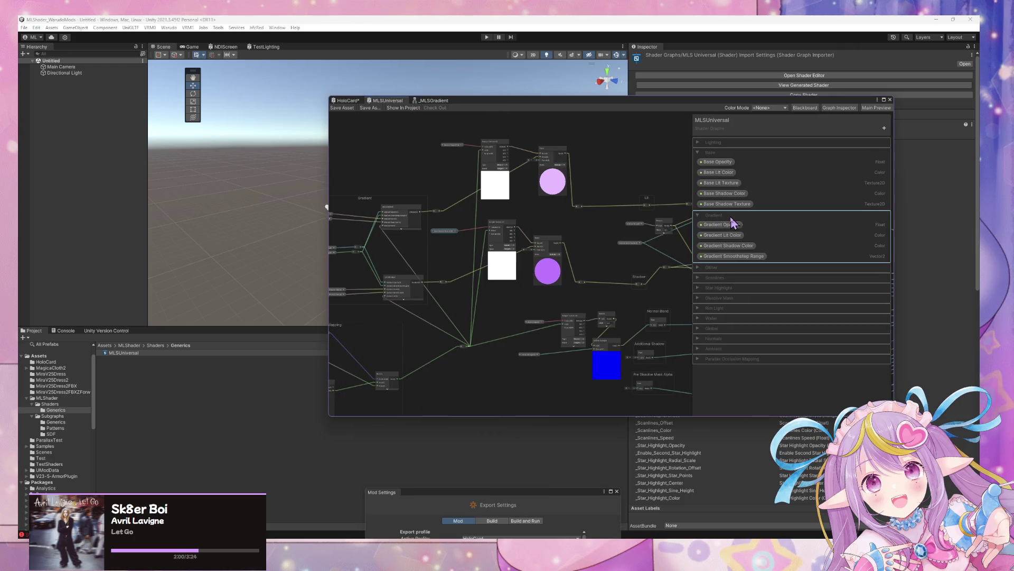
Step: Expand the Scanlines category in the Blackboard, keeping its name unchanged
click(698, 278)
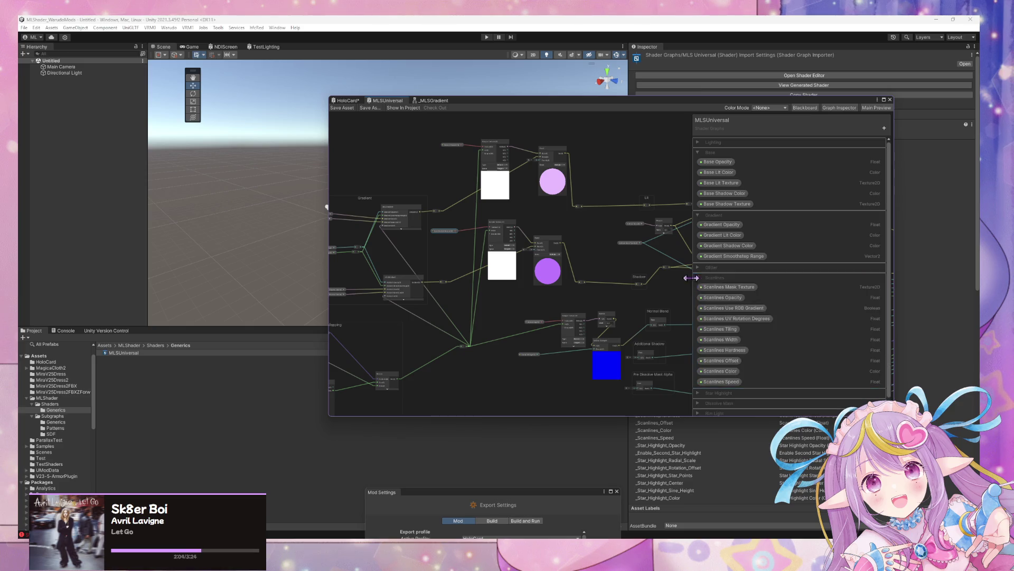
double_click(721, 279)
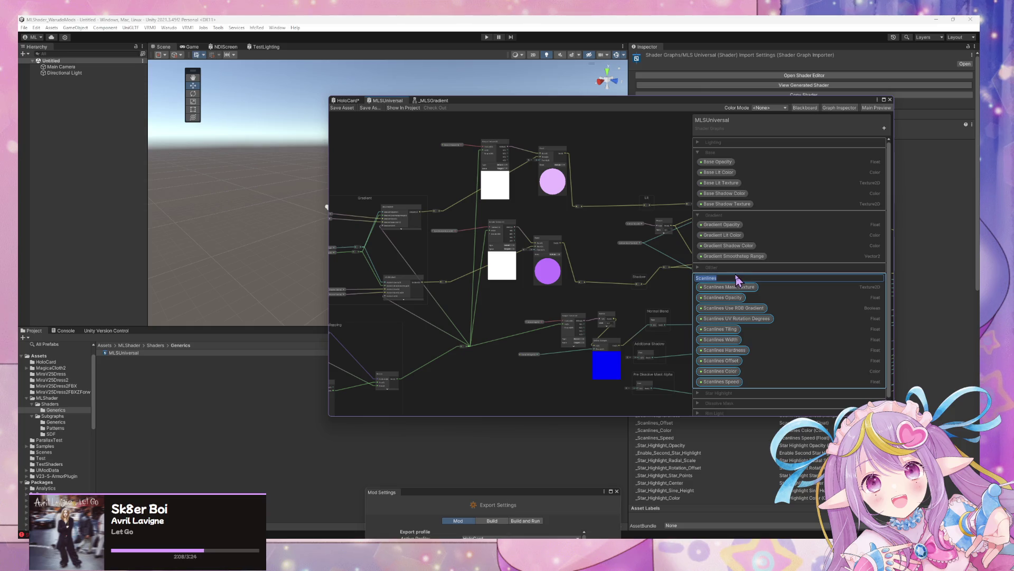
key(Return)
click(668, 290)
Step: Pan and zoom across the graph to survey the output stack, Gradient group and texture previews
scroll(592, 268, right, 5)
scroll(530, 220, down, 3)
scroll(585, 219, up, 3)
scroll(589, 224, down, 3)
scroll(497, 142, right, 3)
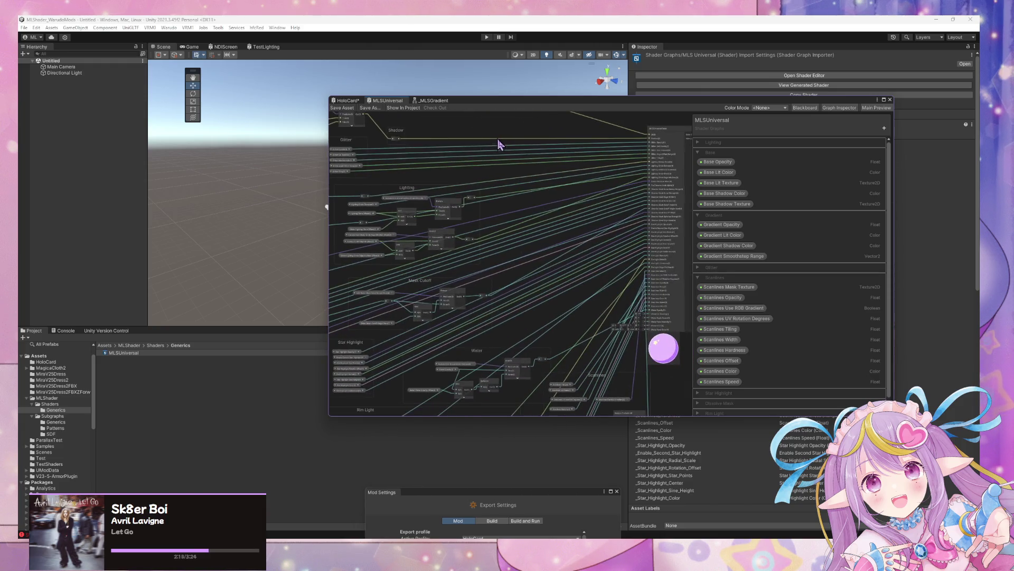
scroll(401, 176, right, 3)
scroll(537, 140, down, 3)
scroll(595, 301, down, 3)
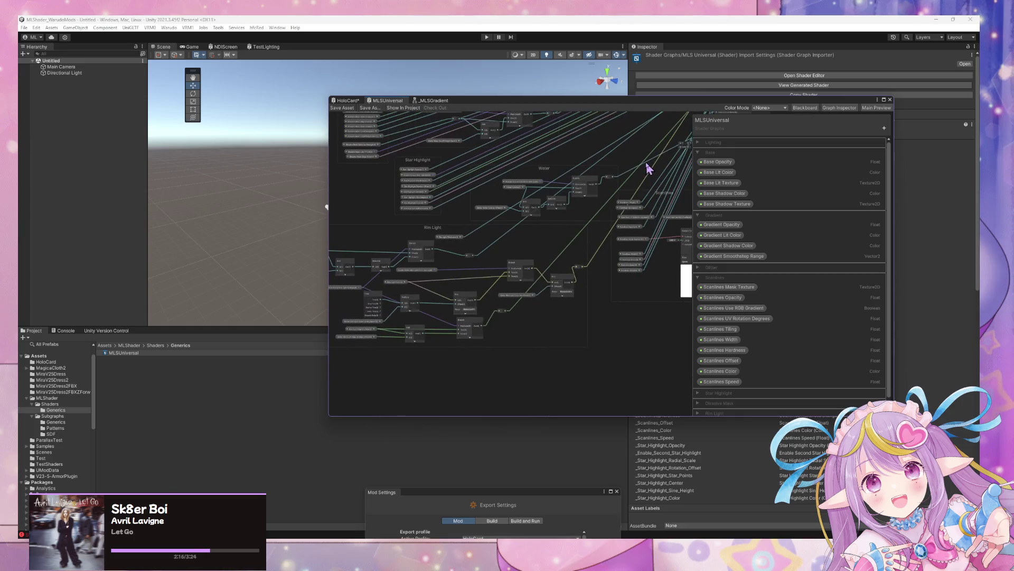
scroll(598, 277, up, 2)
scroll(629, 253, up, 4)
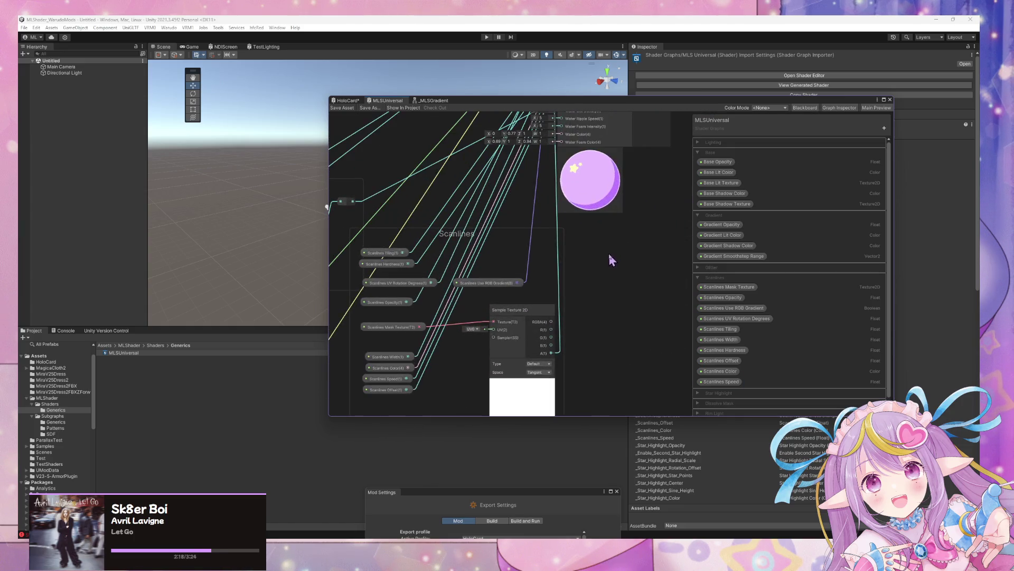
mouse_move(584, 245)
mouse_down()
mouse_move(606, 369)
mouse_move(557, 370)
mouse_up()
mouse_move(658, 243)
mouse_down()
mouse_move(570, 260)
mouse_move(591, 381)
mouse_up()
scroll(573, 319, down, 3)
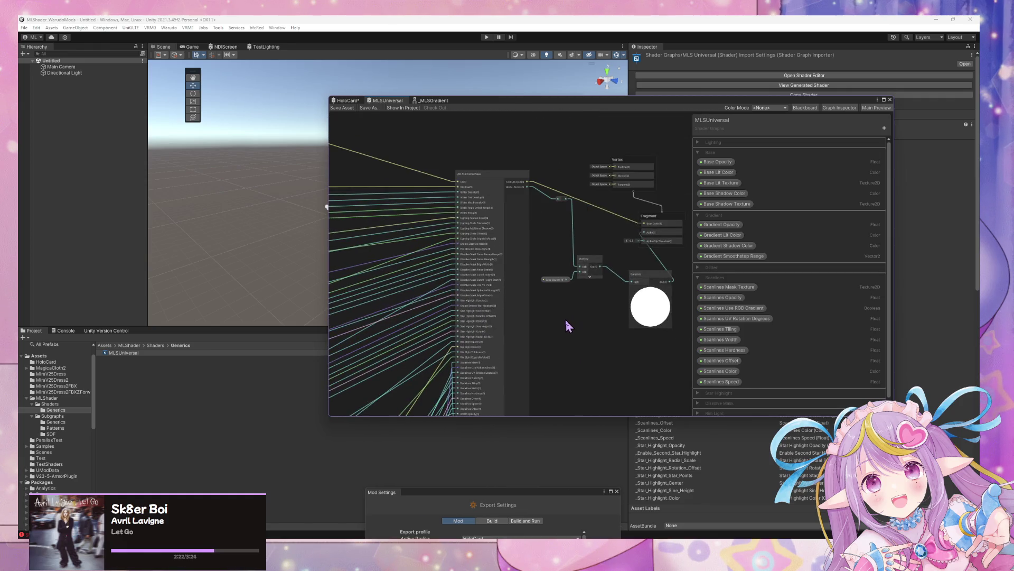
drag(566, 323, 675, 238)
scroll(507, 317, down, 5)
mouse_move(585, 385)
mouse_down()
mouse_move(643, 357)
mouse_move(562, 407)
mouse_up()
scroll(565, 317, up, 3)
mouse_move(568, 312)
mouse_down()
mouse_move(523, 358)
mouse_move(581, 365)
mouse_move(627, 407)
mouse_move(618, 384)
mouse_up()
Step: Shift the Gradient group and its wire reroute points further left
click(468, 342)
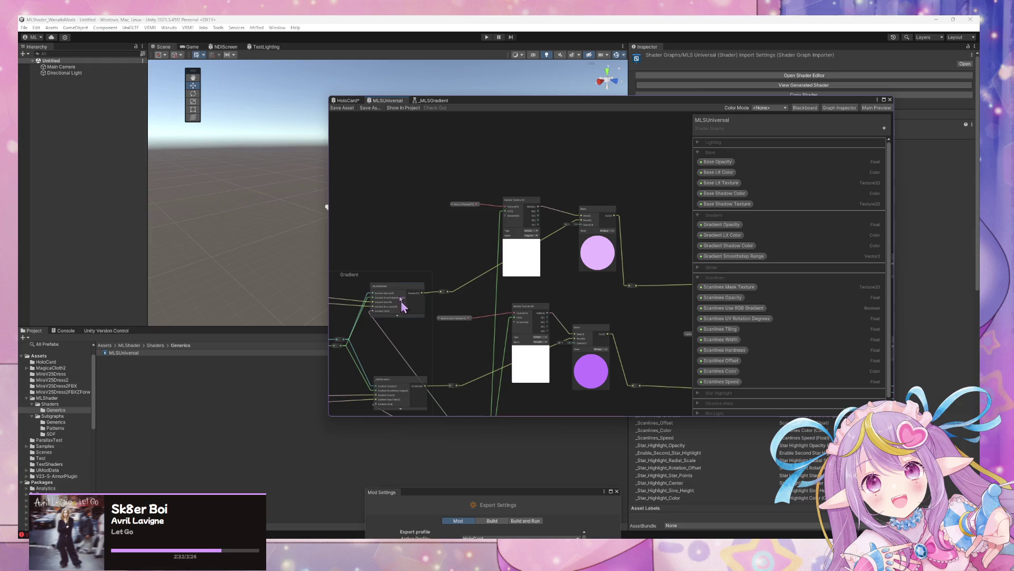
drag(347, 280, 312, 285)
drag(517, 292, 423, 299)
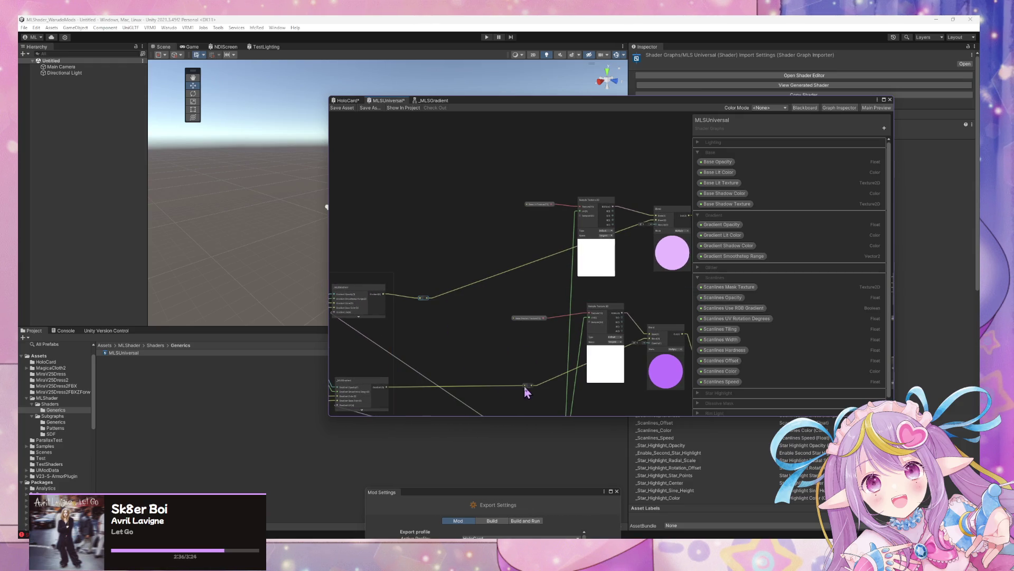
drag(526, 386, 436, 384)
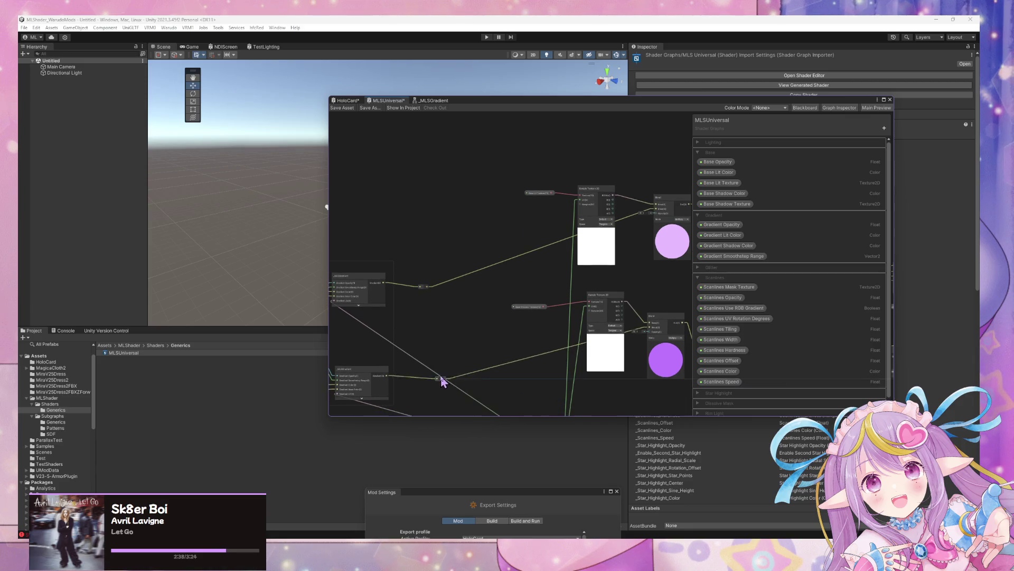
drag(540, 294, 514, 398)
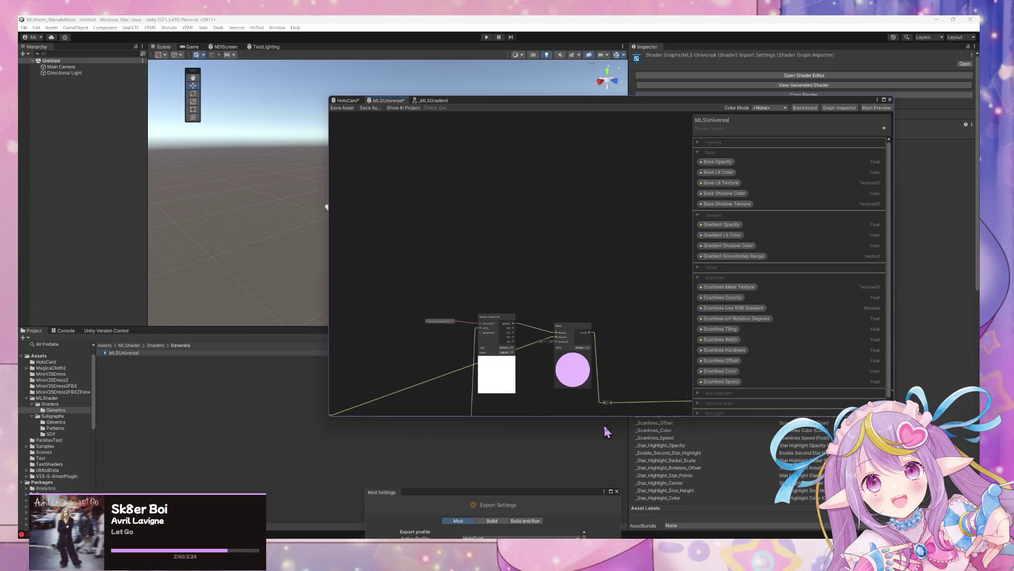
Step: Raise the Sample Texture, Base Lit Texture and Blend nodes into a tighter stack
drag(501, 312, 515, 227)
drag(453, 321, 453, 228)
drag(587, 325, 598, 235)
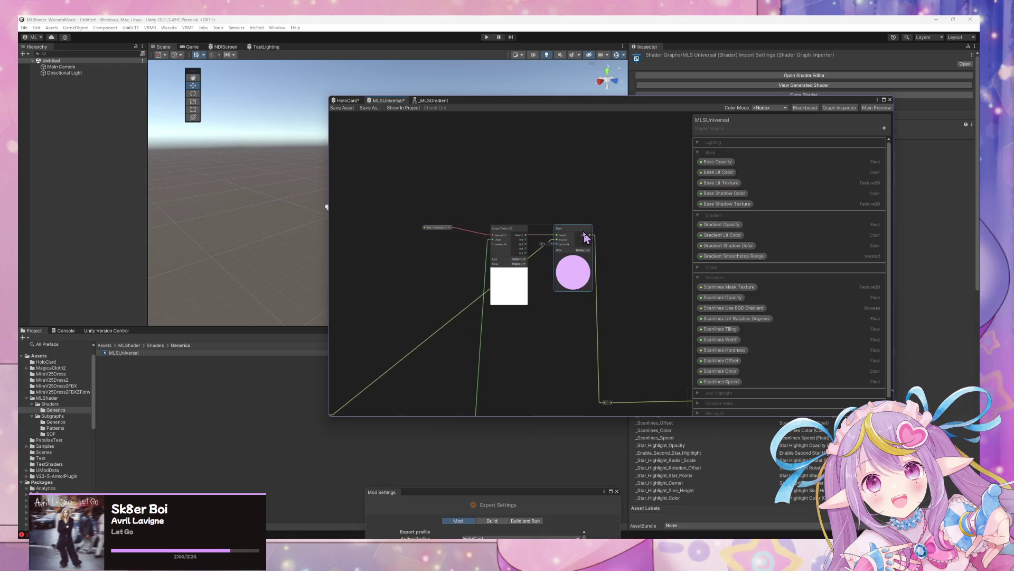
mouse_move(566, 389)
mouse_down()
mouse_move(548, 283)
mouse_move(509, 211)
mouse_up()
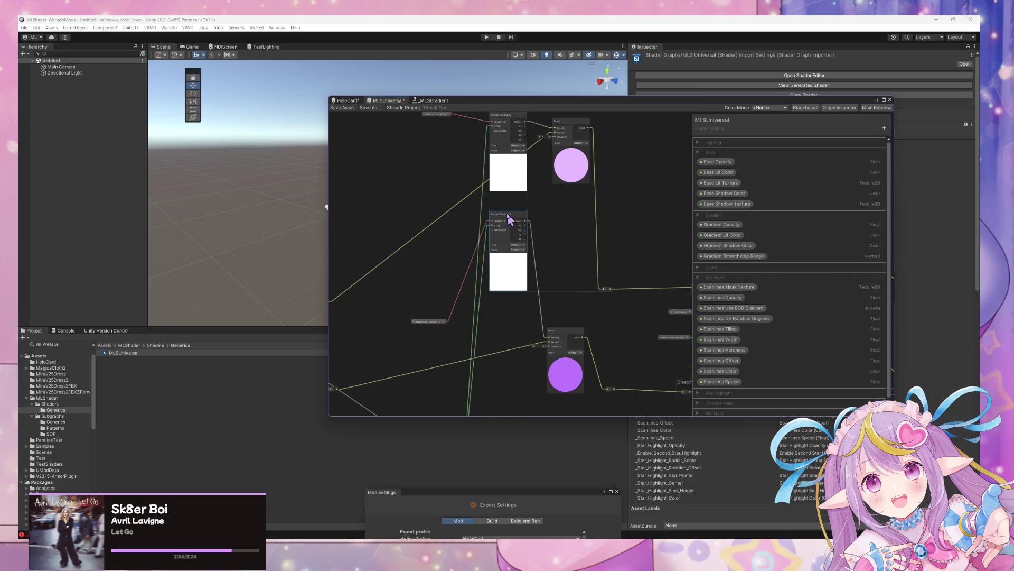
mouse_move(426, 320)
mouse_down()
mouse_move(418, 215)
mouse_move(440, 218)
mouse_move(426, 214)
mouse_move(431, 226)
mouse_up()
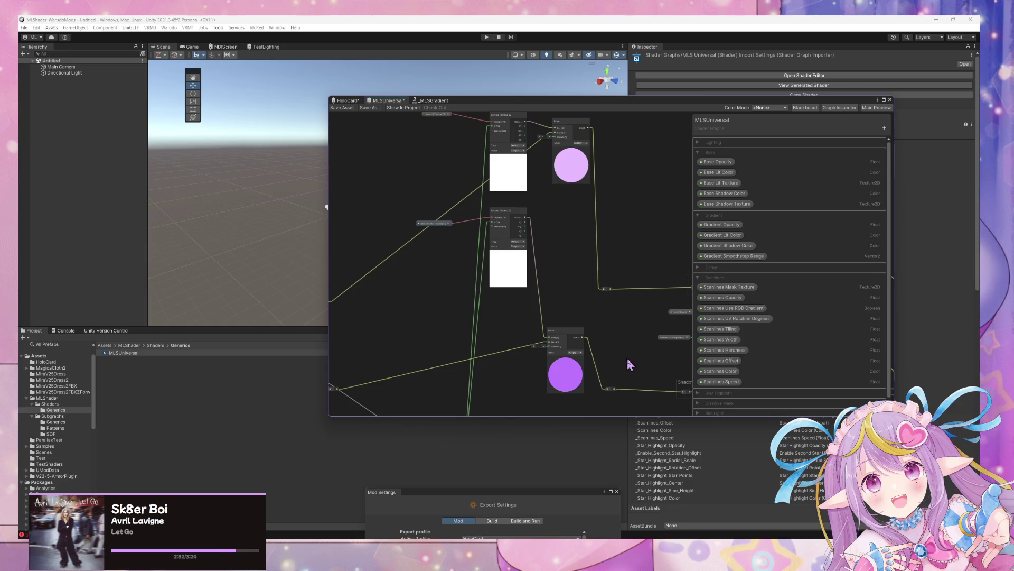
Step: Add reroute points on the wires into Blend and Sample Texture, and align the Blend nodes
double_click(410, 374)
drag(410, 390, 407, 388)
click(366, 266)
double_click(368, 271)
drag(368, 271, 397, 278)
mouse_move(561, 340)
mouse_down()
mouse_move(566, 191)
mouse_move(544, 277)
mouse_up()
drag(589, 329, 616, 327)
drag(444, 113, 487, 204)
drag(614, 368, 641, 367)
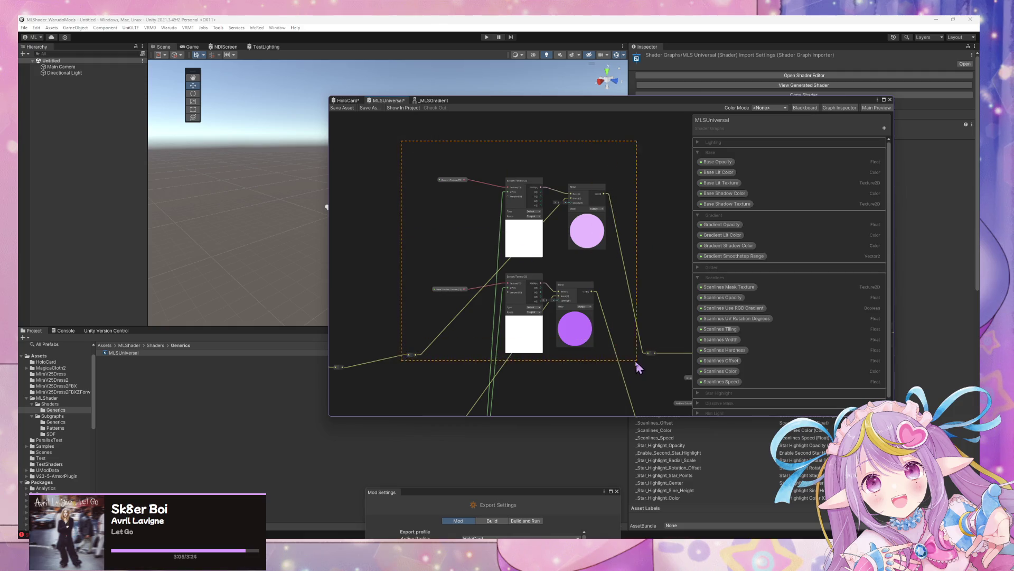
Step: Select both texture-sampling stacks with their Blend nodes and group them with Ctrl+G
drag(665, 445, 647, 283)
scroll(593, 357, down, 3)
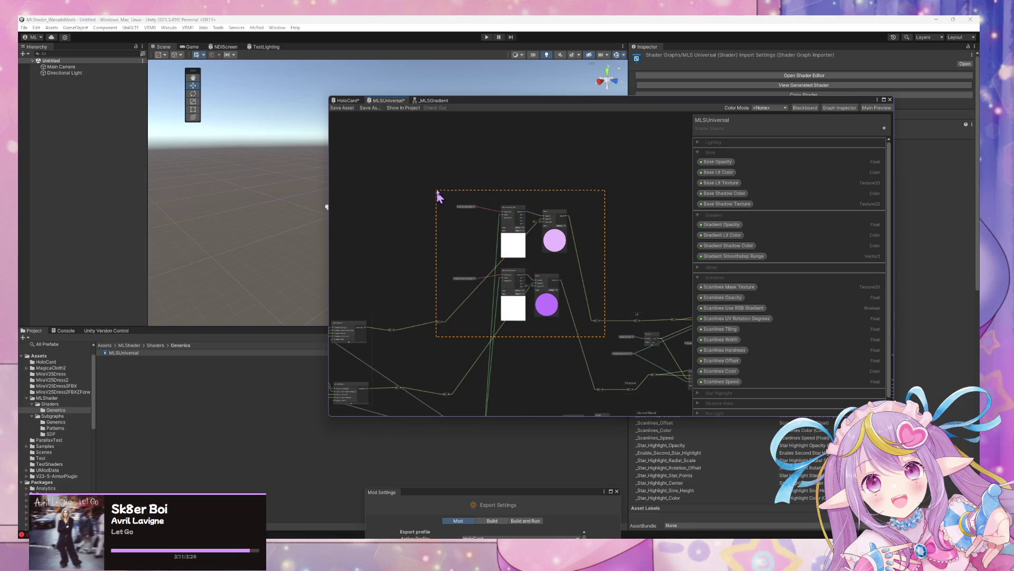
drag(606, 336, 607, 411)
drag(437, 180, 435, 241)
drag(435, 186, 436, 187)
click(539, 276)
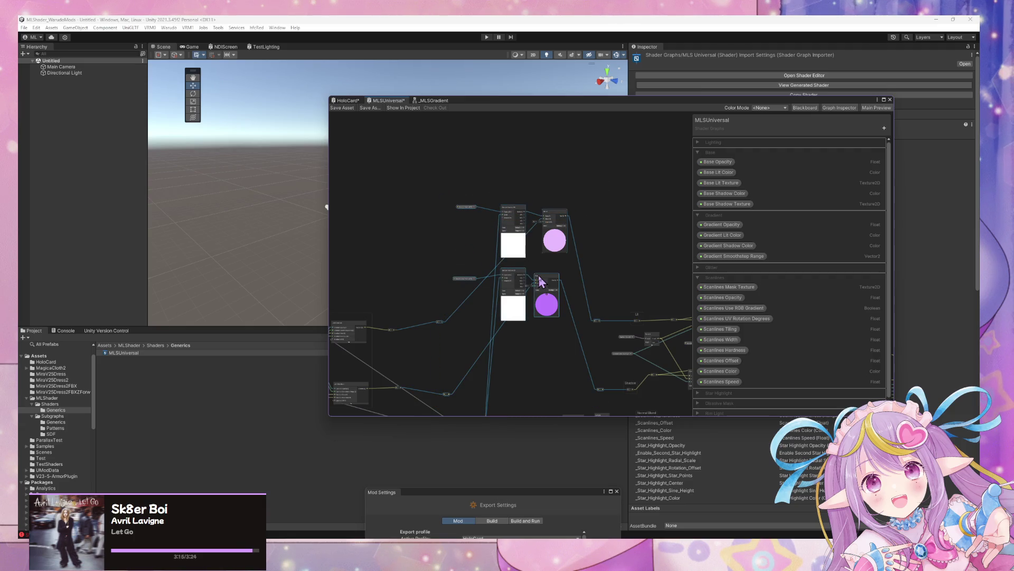
scroll(533, 217, up, 2)
key(ctrl+g)
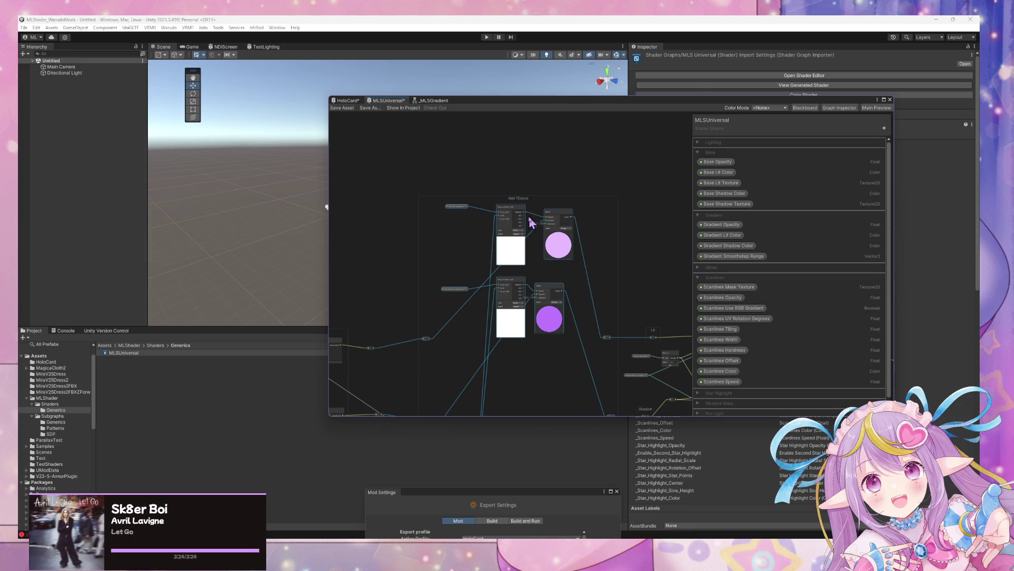
Step: Title the new group 'Add Texture'
click(518, 199)
click(492, 198)
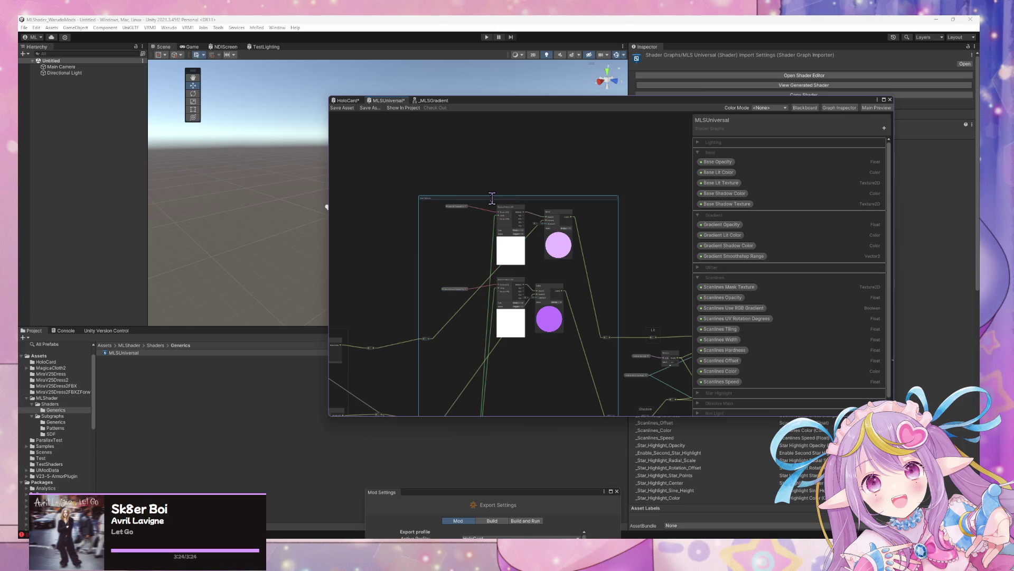
key(Return)
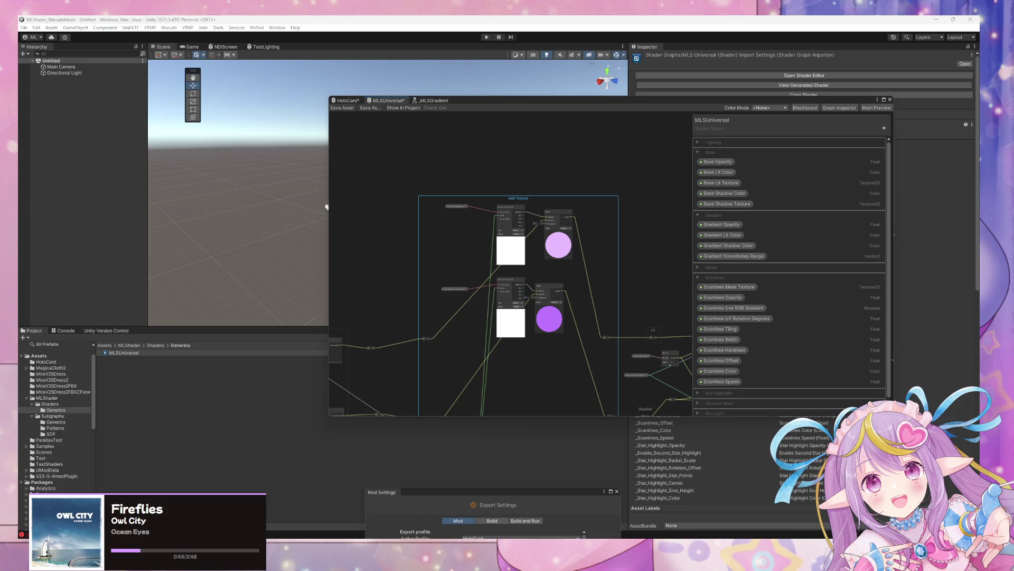
Step: Lower the second Sample Texture, Base Shadow Texture and Blend nodes, and raise the reroute point
scroll(515, 346, up, 1)
drag(534, 335, 546, 217)
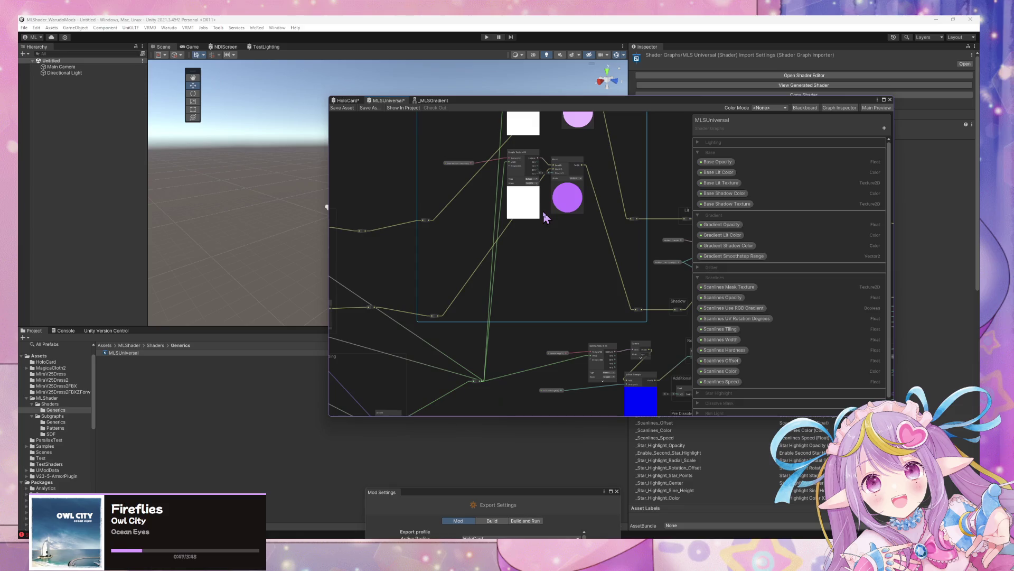
drag(434, 317, 426, 240)
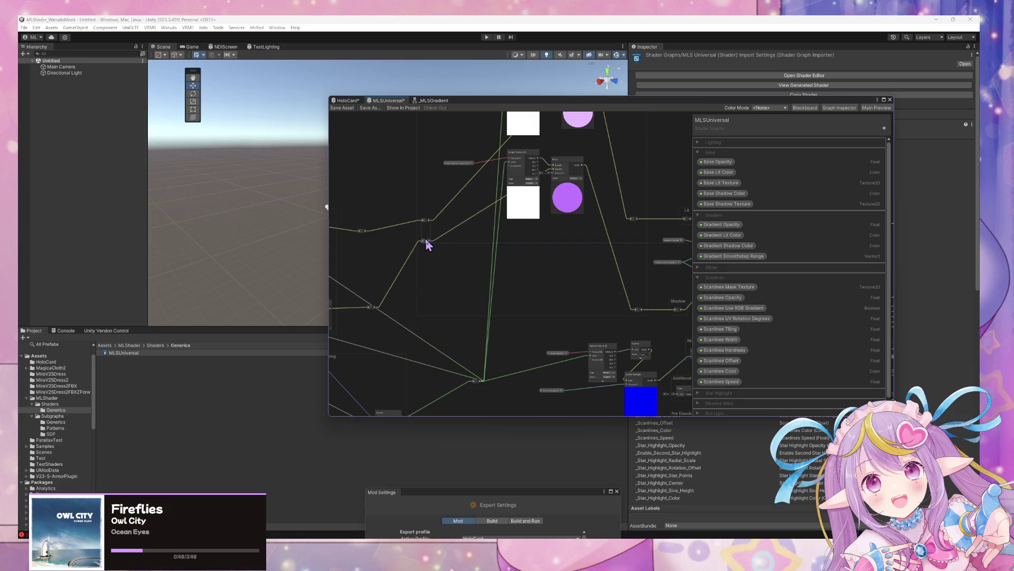
drag(523, 169, 523, 201)
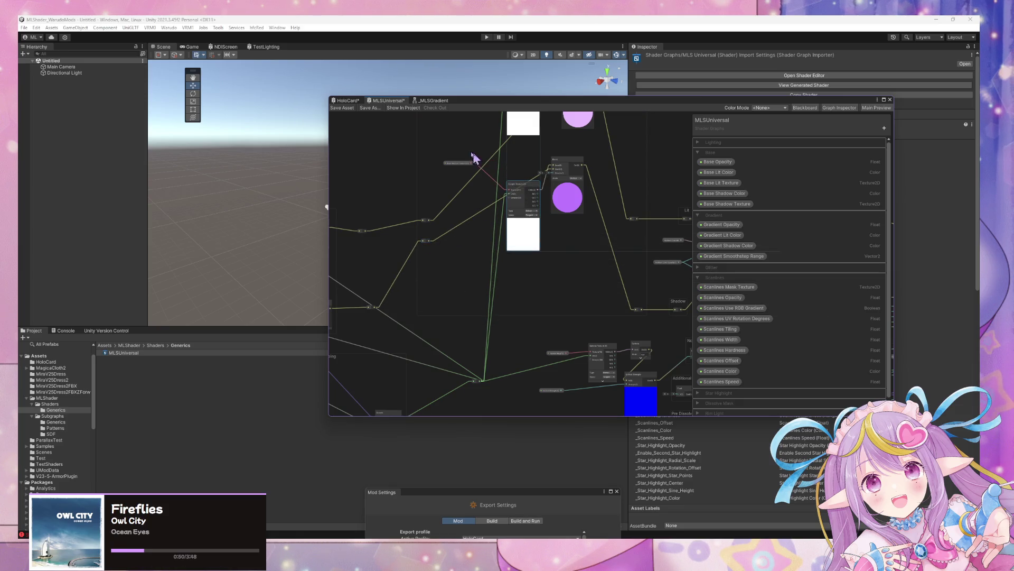
mouse_move(459, 163)
mouse_down()
mouse_move(465, 203)
mouse_move(467, 191)
mouse_up()
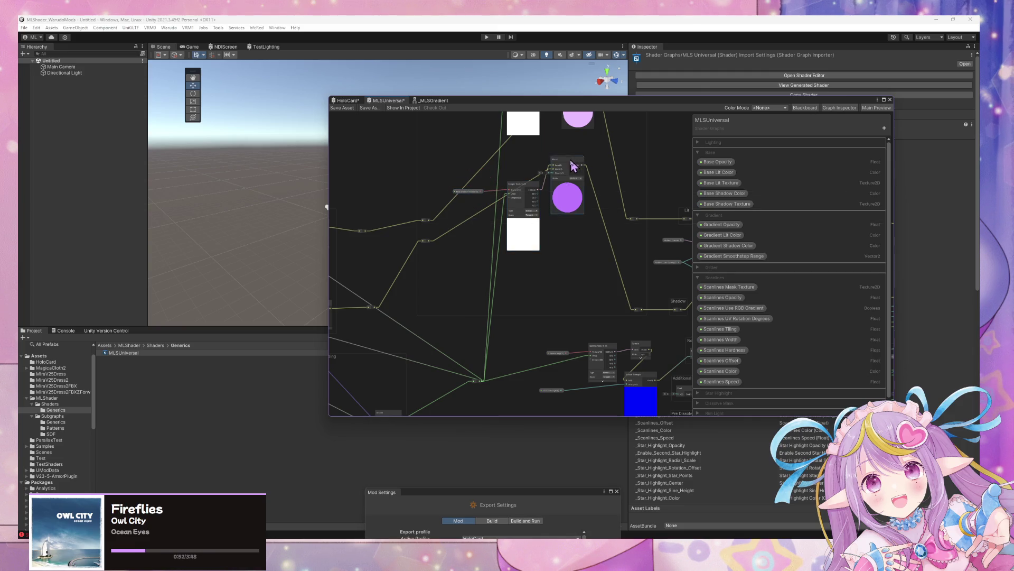
drag(573, 165, 584, 201)
mouse_move(502, 317)
mouse_down()
mouse_move(548, 346)
mouse_move(577, 328)
mouse_up()
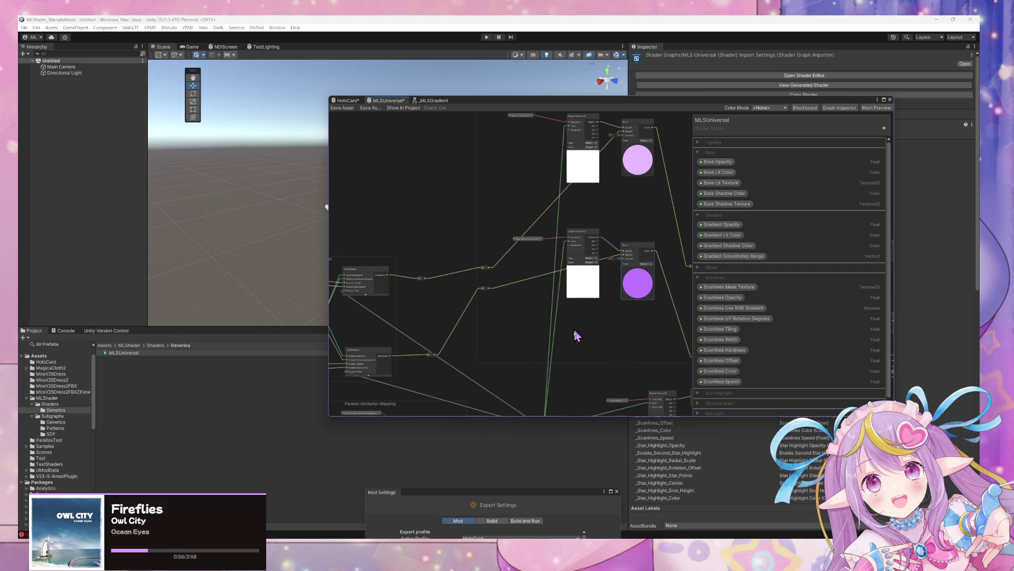
Step: Add a redirect point below the group and align redirect points to straighten the wires
scroll(550, 362, up, 1)
drag(550, 362, 550, 335)
double_click(543, 343)
mouse_move(561, 347)
mouse_down()
mouse_move(545, 351)
mouse_move(537, 408)
mouse_move(536, 374)
mouse_up()
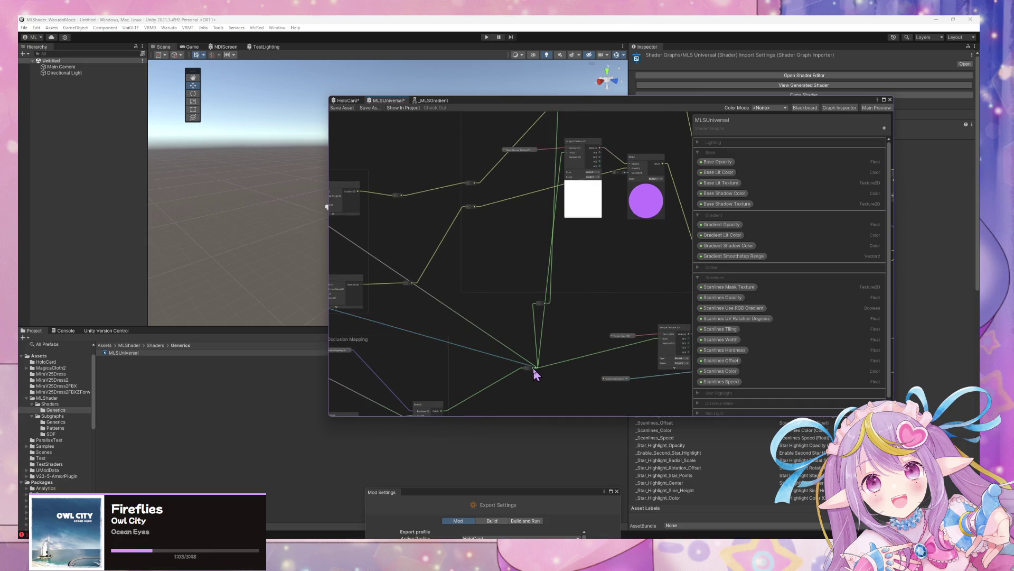
mouse_move(564, 306)
mouse_down()
mouse_move(565, 325)
mouse_move(548, 335)
mouse_move(535, 256)
mouse_up()
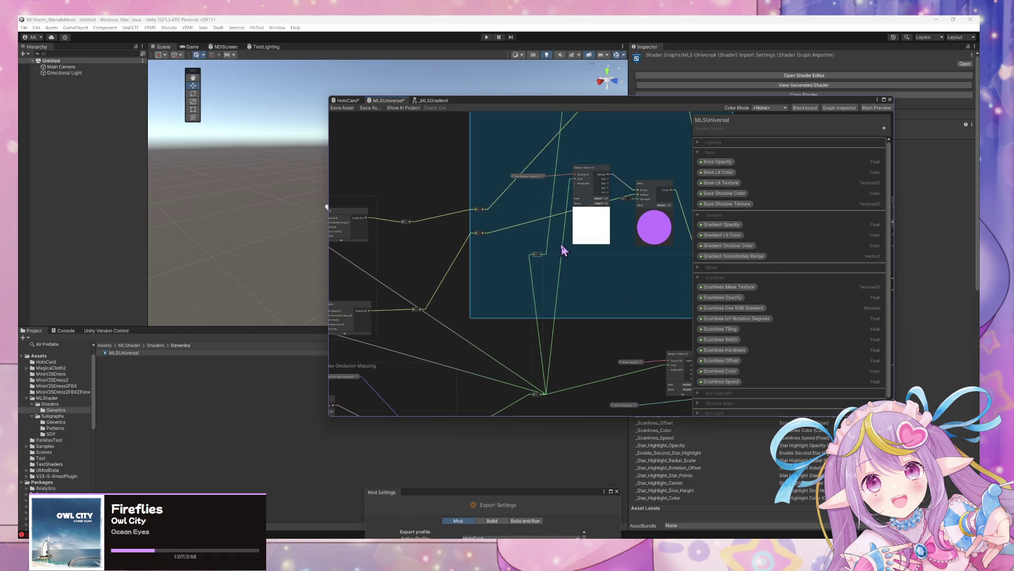
click(545, 255)
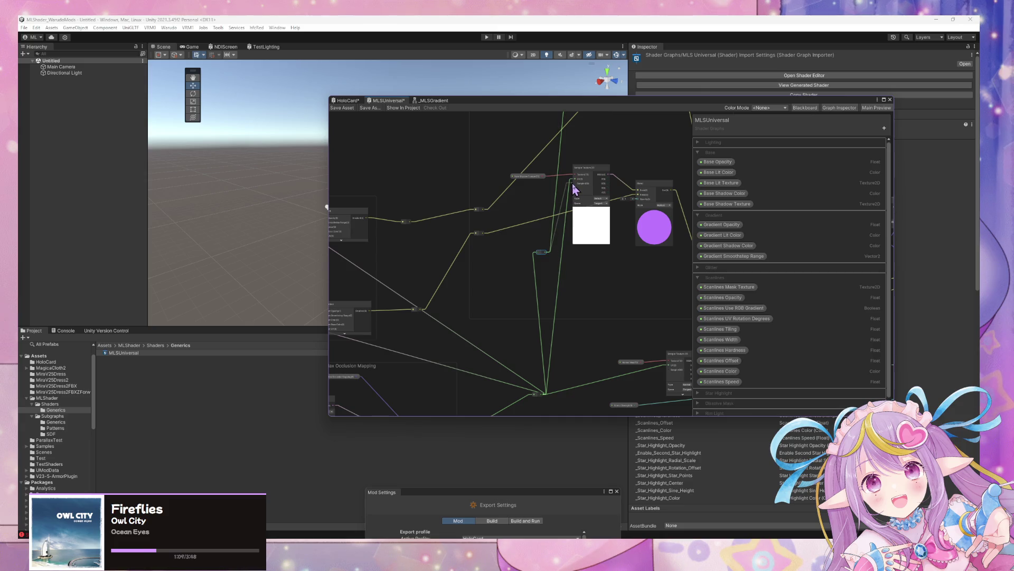
mouse_move(544, 255)
mouse_down()
mouse_move(522, 258)
mouse_move(536, 258)
mouse_up()
mouse_move(539, 396)
mouse_down()
mouse_move(508, 394)
mouse_move(486, 372)
mouse_move(514, 331)
mouse_move(489, 332)
mouse_move(487, 318)
mouse_up()
scroll(528, 317, down, 5)
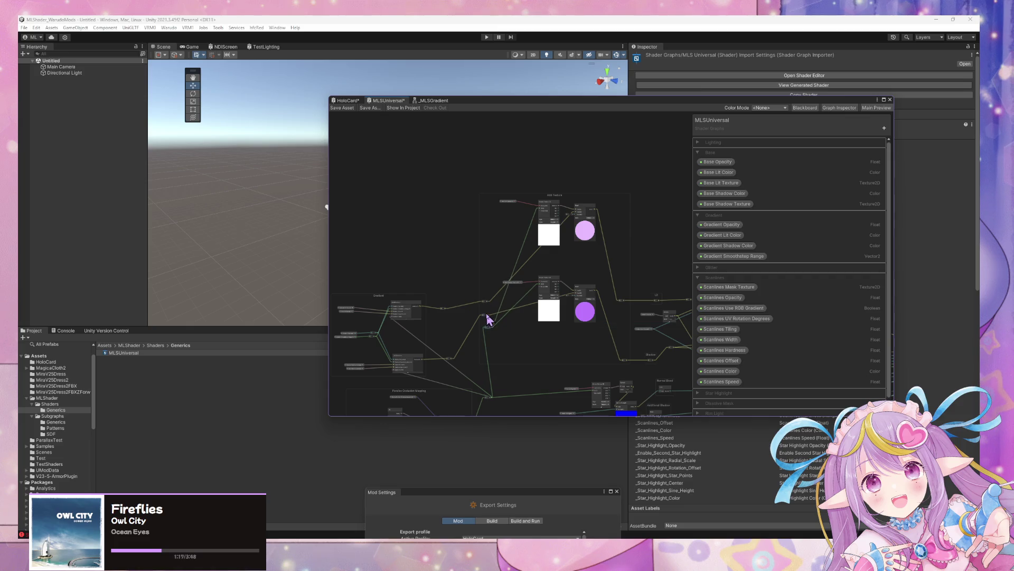
Step: Move the Add Texture group up-left, reframe the graph, and shift the window aside
drag(561, 195, 557, 164)
scroll(567, 285, down, 1)
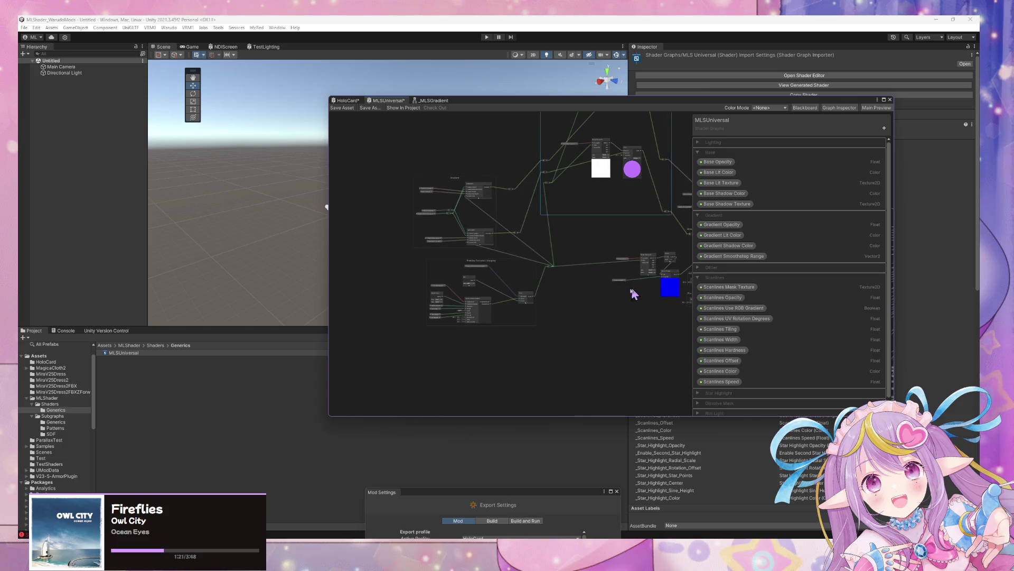
drag(636, 293, 516, 355)
scroll(634, 333, up, 2)
scroll(625, 328, down, 2)
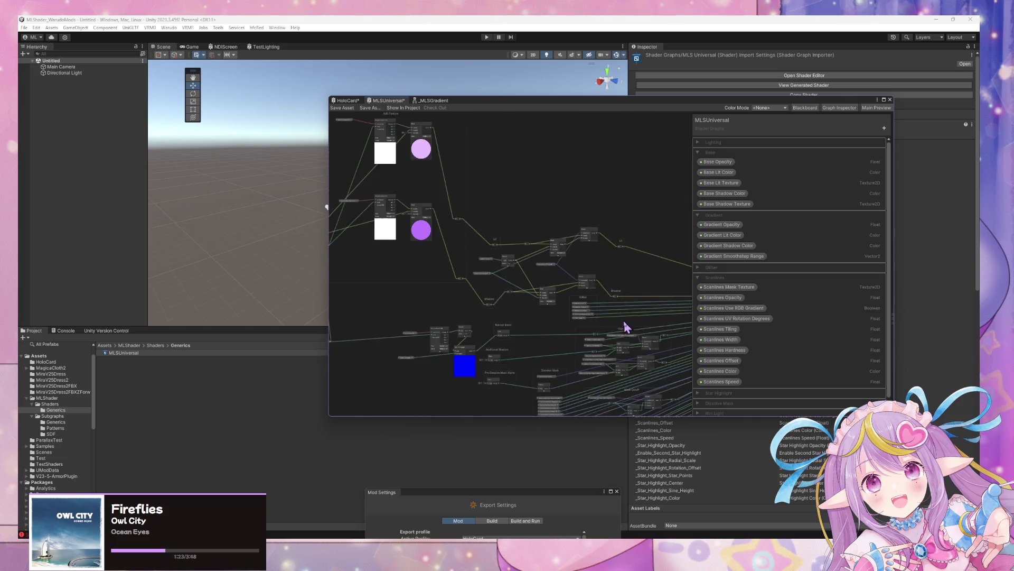
scroll(581, 306, down, 3)
scroll(537, 292, up, 3)
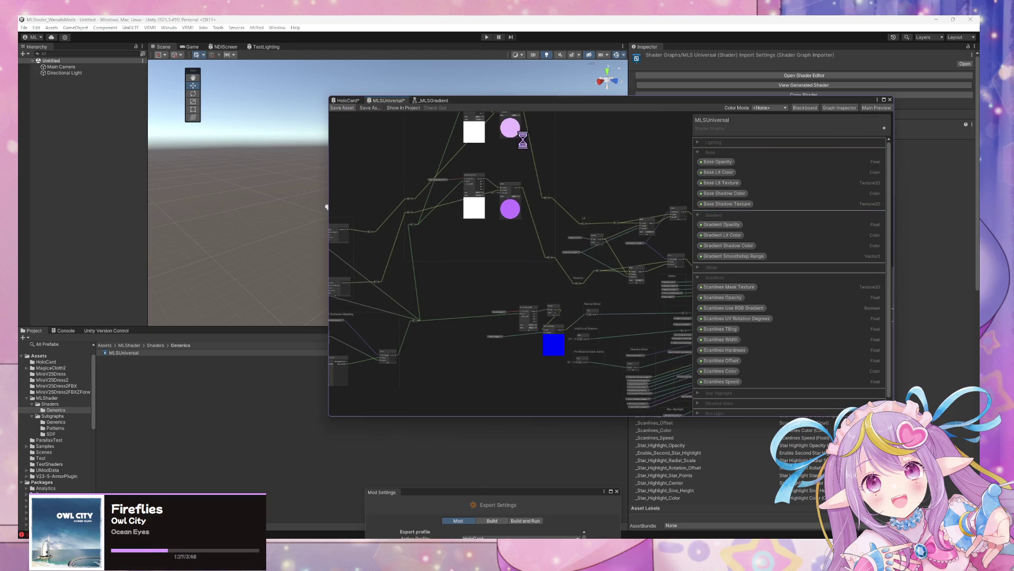
mouse_move(516, 102)
mouse_down()
mouse_move(843, 212)
mouse_move(648, 135)
mouse_move(669, 156)
mouse_up()
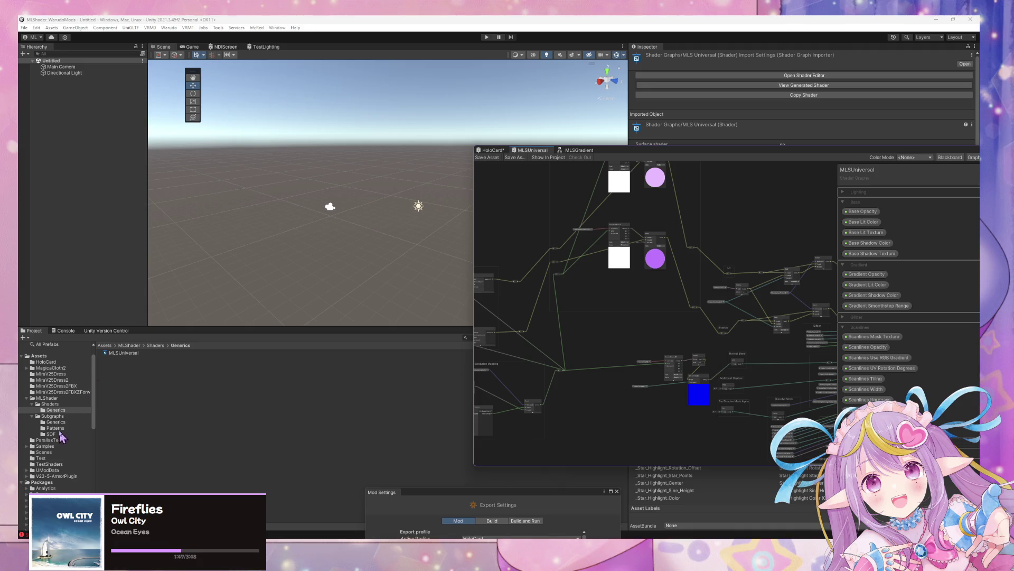
Step: Drag the Prop card from the HoloCard folder into the scene
scroll(69, 406, down, 4)
scroll(66, 402, up, 4)
click(53, 362)
mouse_move(112, 353)
mouse_down()
mouse_move(110, 362)
mouse_move(95, 195)
mouse_up()
mouse_move(335, 174)
mouse_down()
mouse_move(369, 221)
mouse_move(358, 192)
mouse_move(340, 255)
mouse_move(548, 219)
mouse_move(547, 231)
mouse_up()
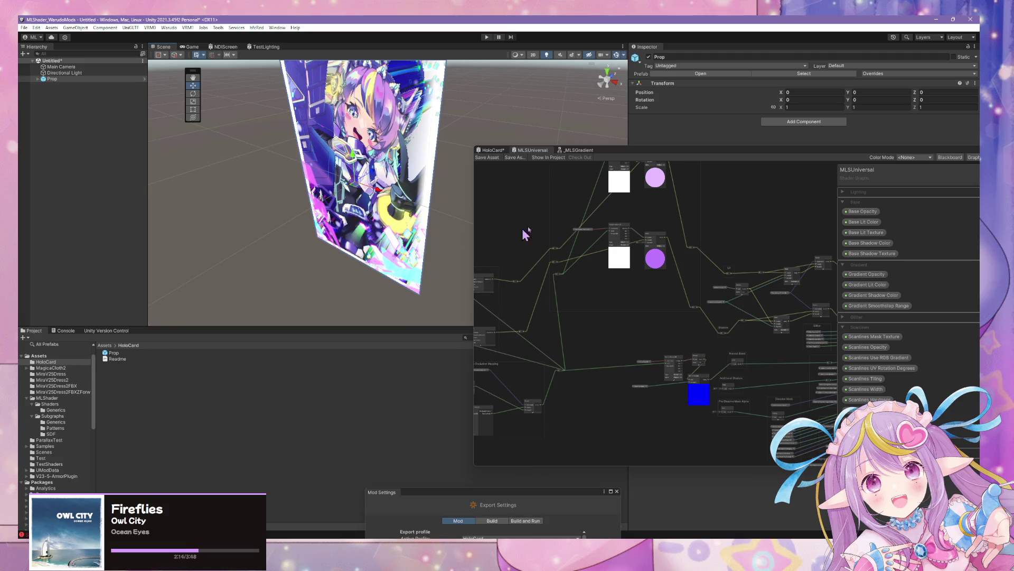
drag(612, 155, 635, 182)
Step: Add a 3D cube and slide it right to X 1.26, beside the Prop card
right_click(101, 133)
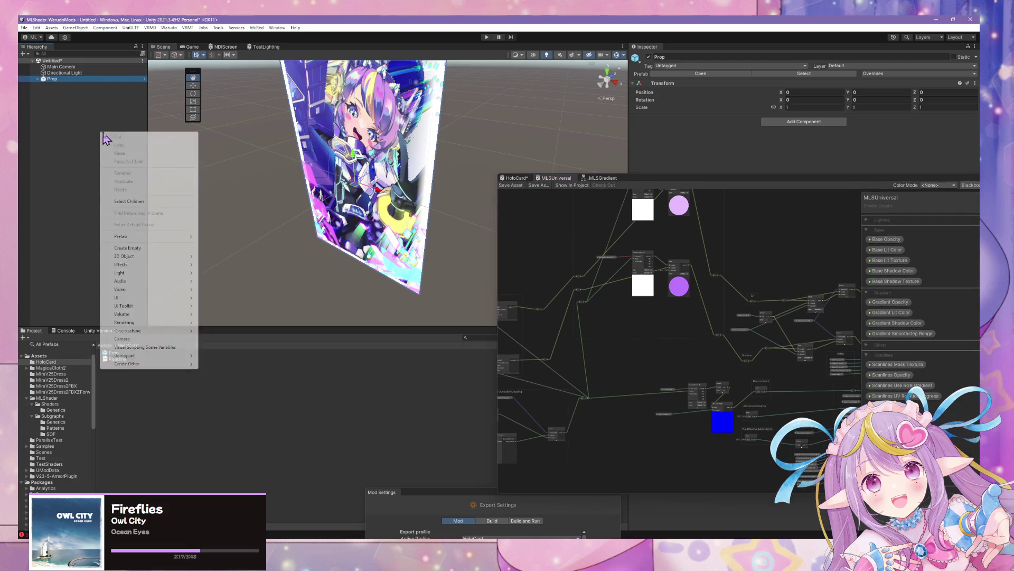
mouse_move(169, 257)
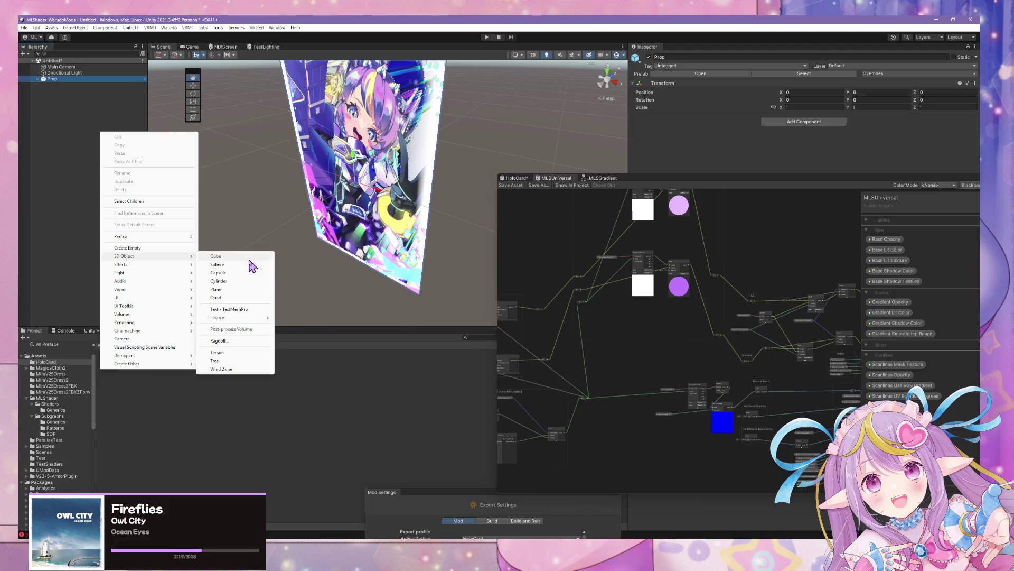
click(215, 256)
scroll(376, 204, up, 2)
scroll(421, 199, down, 5)
drag(397, 204, 472, 209)
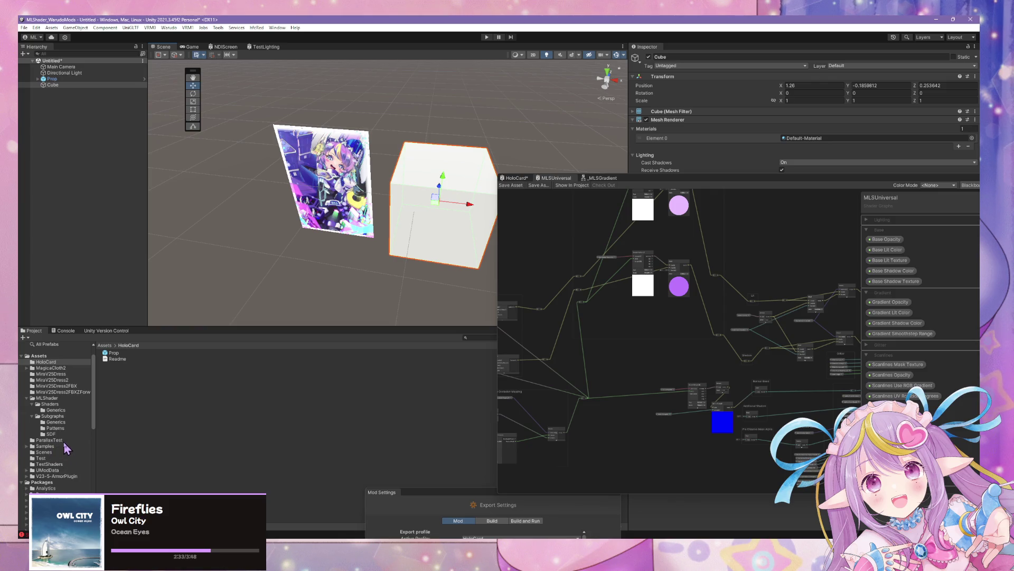
click(61, 464)
Step: Create a new material named 'Test Texture' in the TestShaders folder
right_click(280, 460)
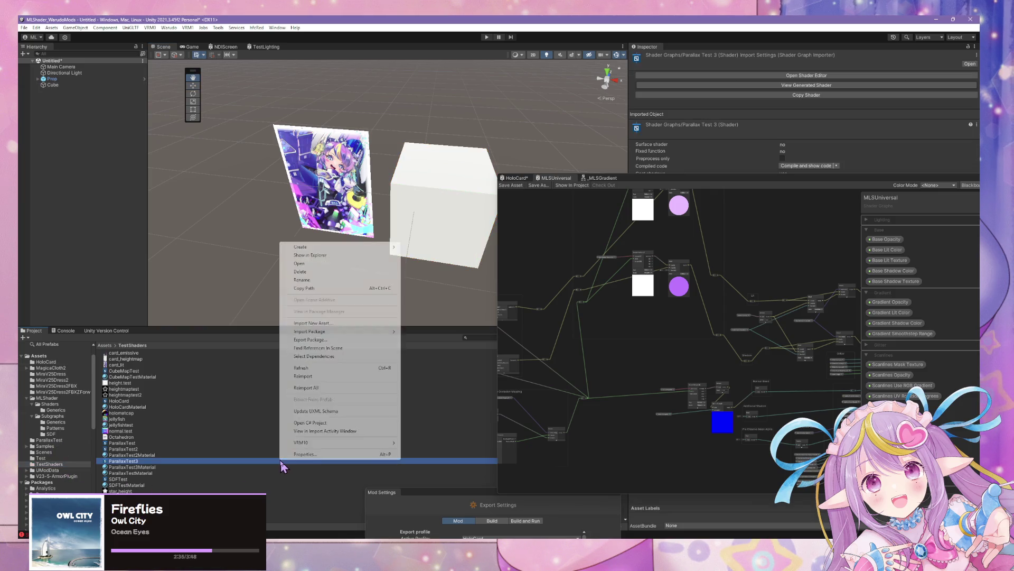
mouse_move(363, 247)
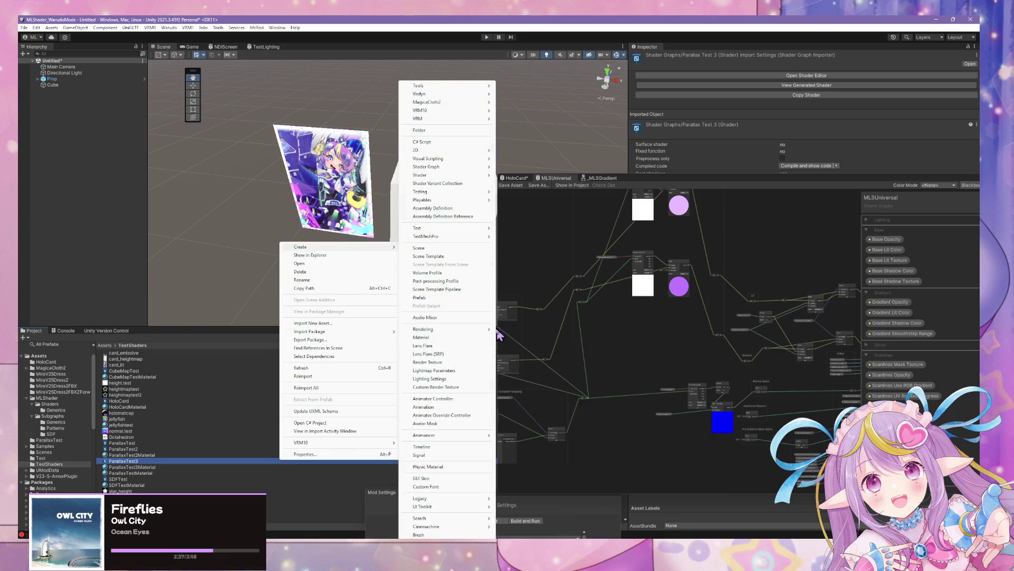
click(421, 337)
text(Test)
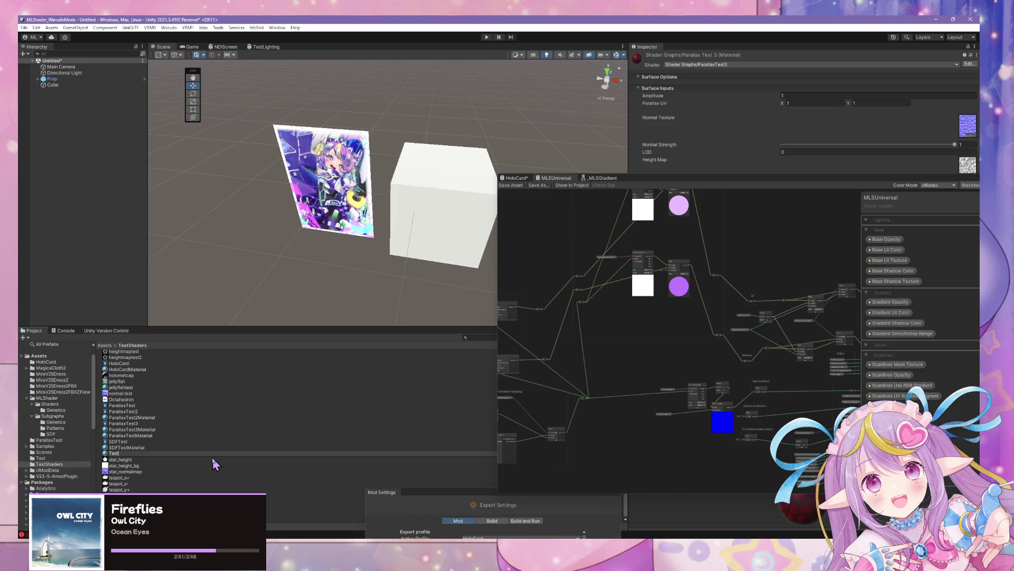
text( Texture)
key(Return)
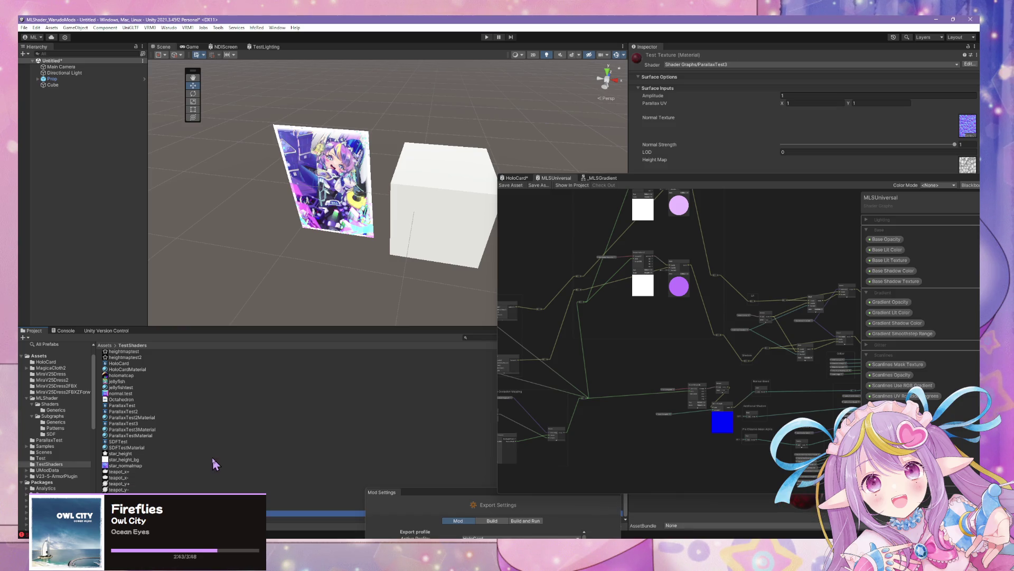
Step: Switch the Test Texture material's shader to Shader Graphs/MLSUniversal
click(713, 65)
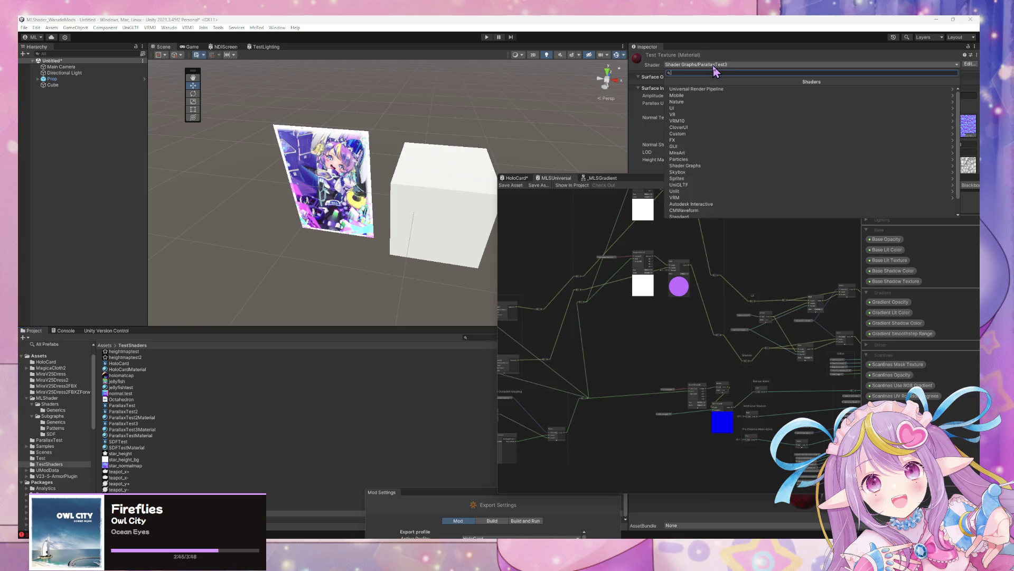
text(mlu)
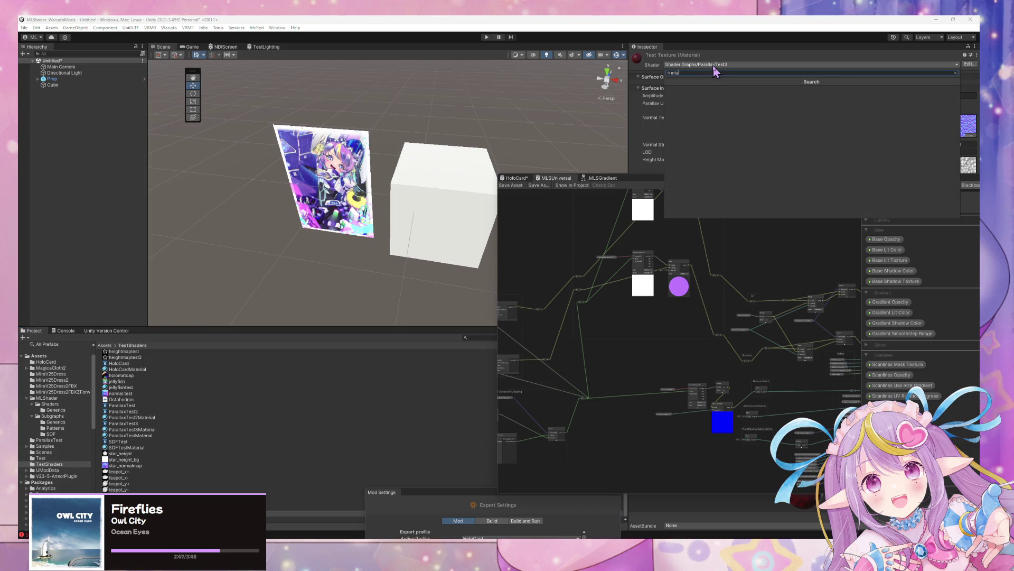
key(Return)
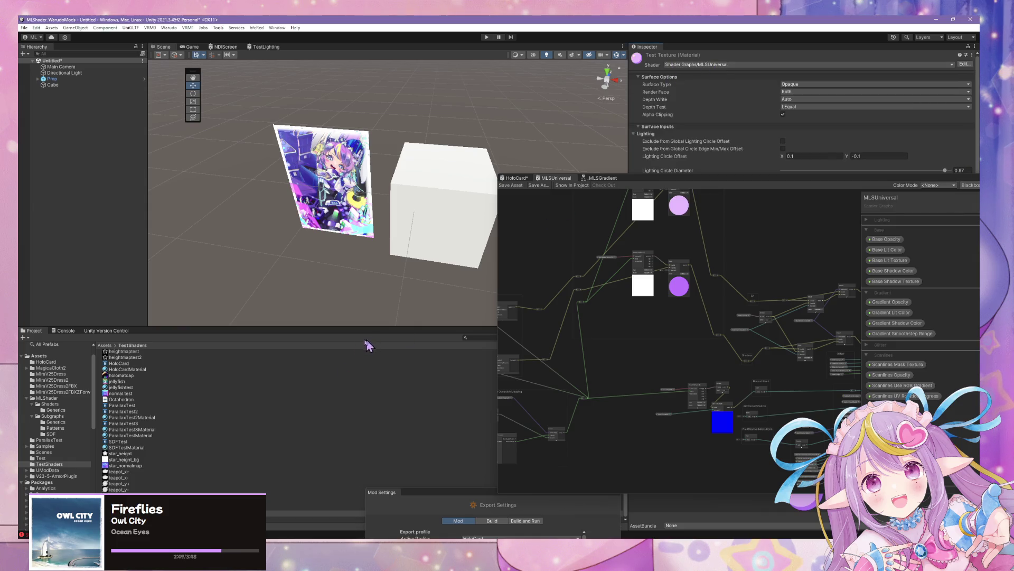
Step: Frame the cube and Prop card in the Scene view, then open the Base Lit Texture picker
drag(740, 178, 697, 320)
mouse_move(518, 227)
mouse_down()
mouse_move(557, 214)
mouse_move(446, 208)
mouse_up()
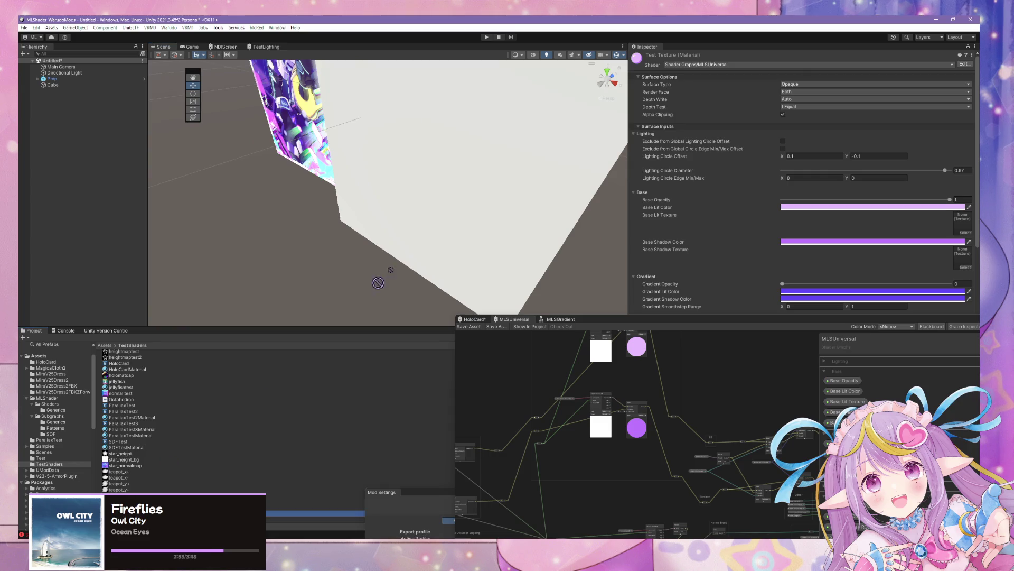
key(s)
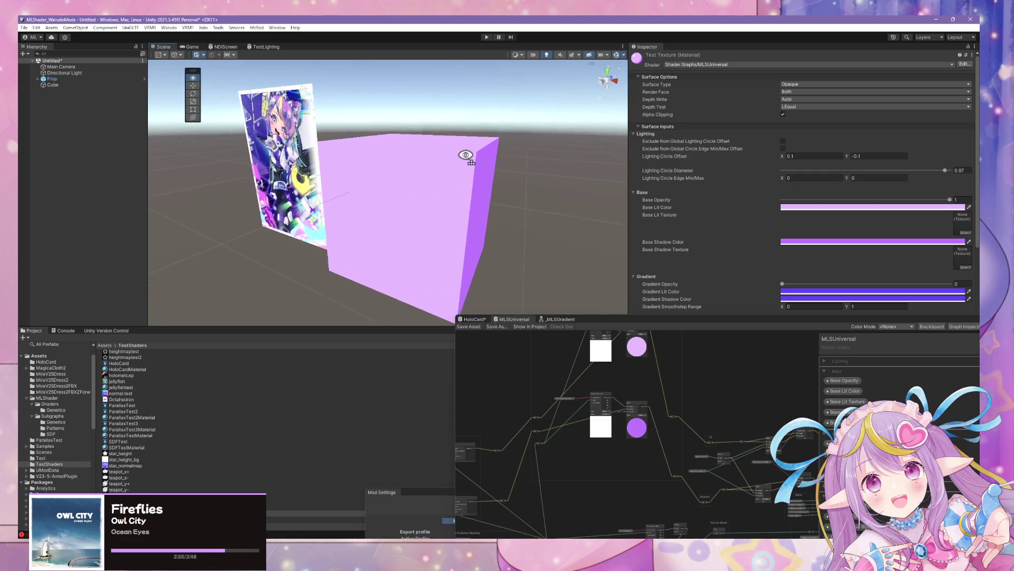
click(966, 233)
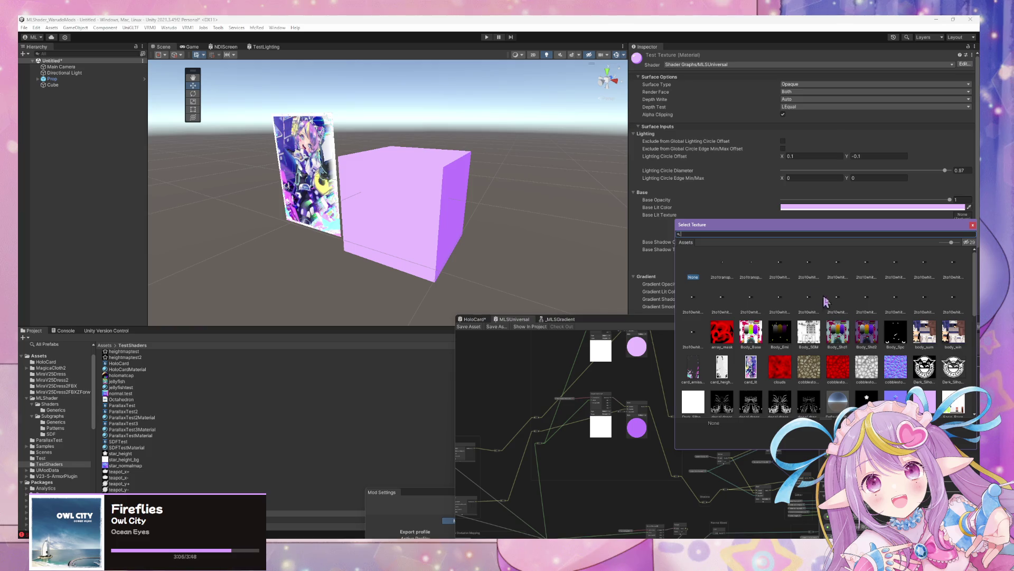
Step: Assign card_lit as both the Base Lit Texture and Base Shadow Texture of the cube's material
double_click(756, 373)
mouse_move(526, 193)
mouse_down()
mouse_move(427, 197)
mouse_move(512, 196)
mouse_up()
drag(492, 197, 523, 199)
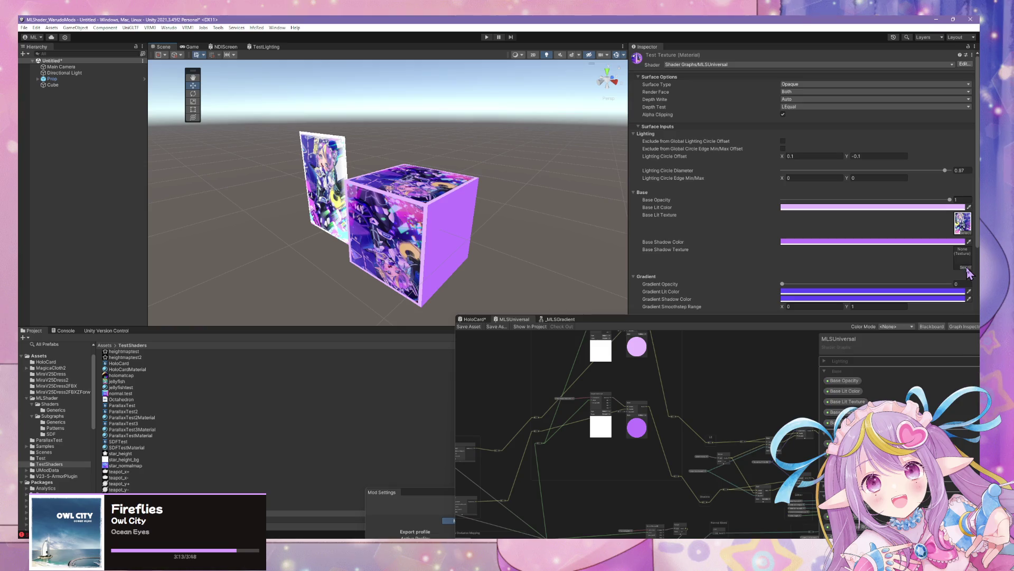
click(966, 268)
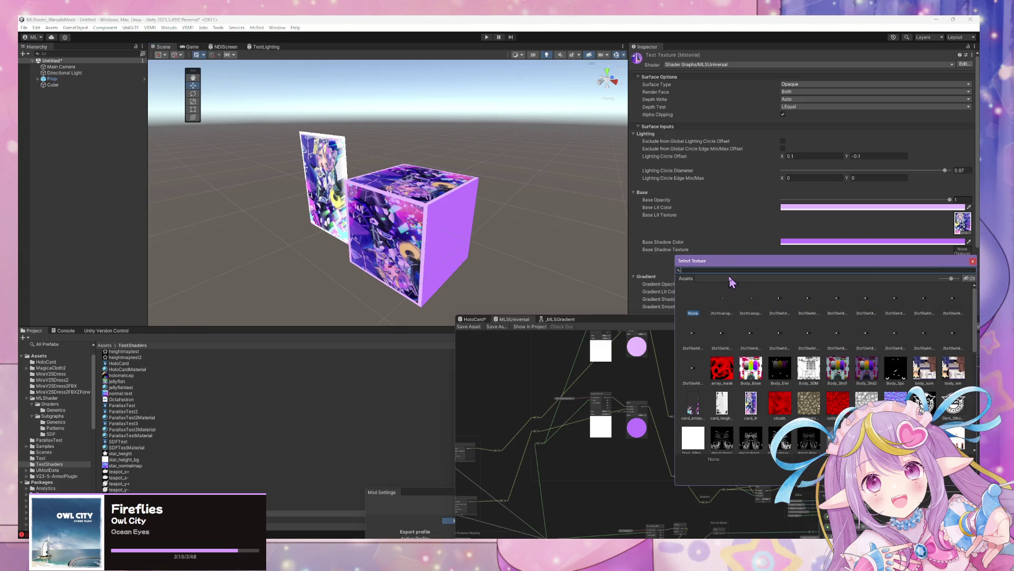
double_click(725, 294)
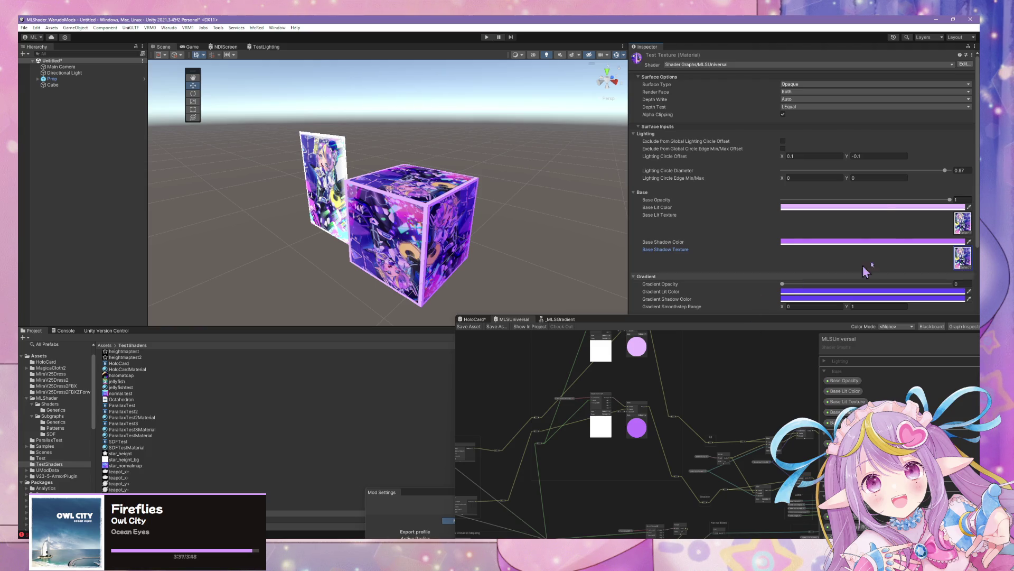
click(876, 207)
Step: Set Base Lit Color to white and Base Shadow Color to black
drag(900, 264, 893, 244)
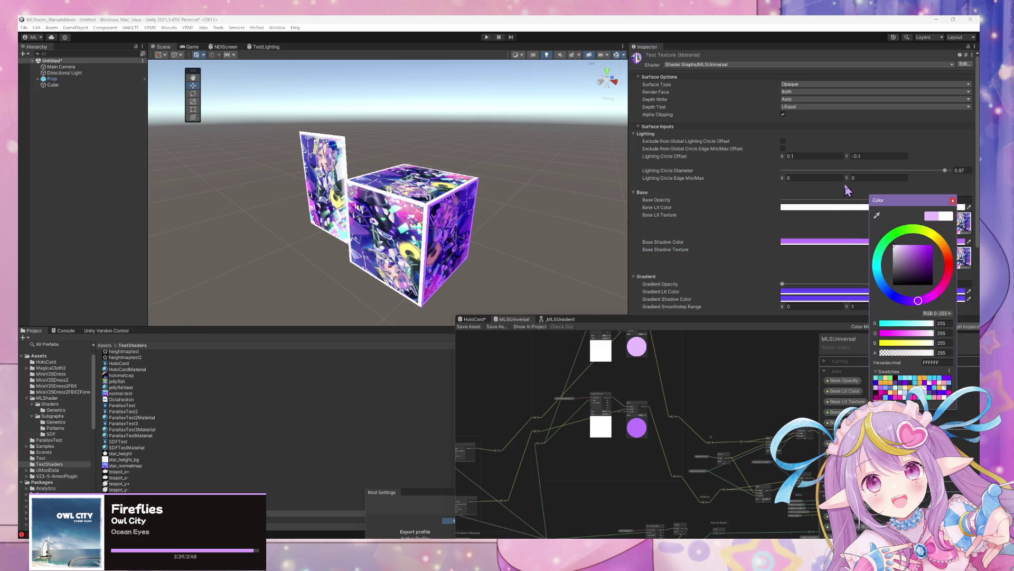
click(953, 200)
click(873, 243)
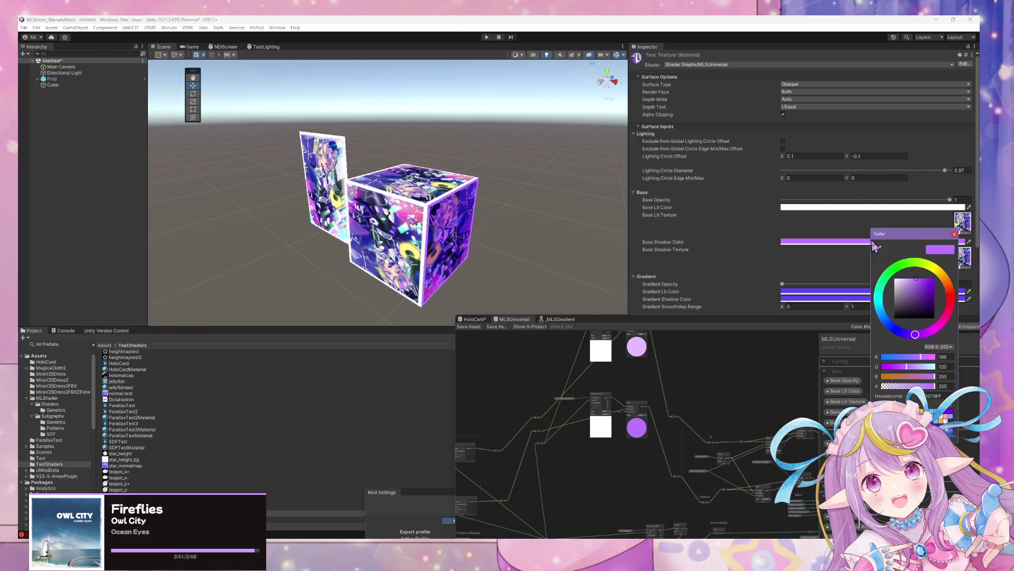
drag(904, 302, 894, 318)
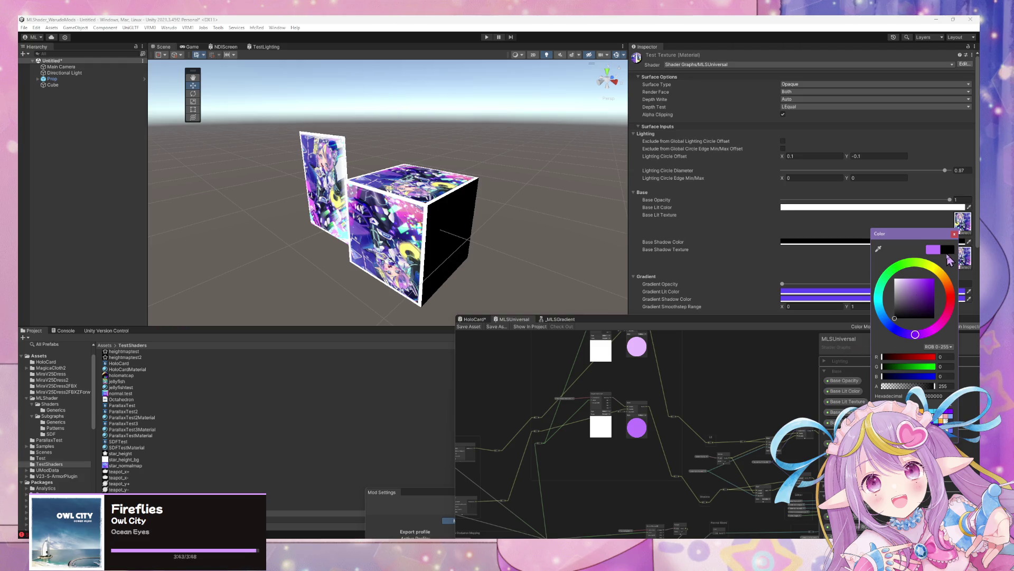
click(954, 234)
Step: Set Lighting Circle Edge Min/Max Y to 0.09
scroll(887, 266, down, 2)
scroll(887, 266, down, 1)
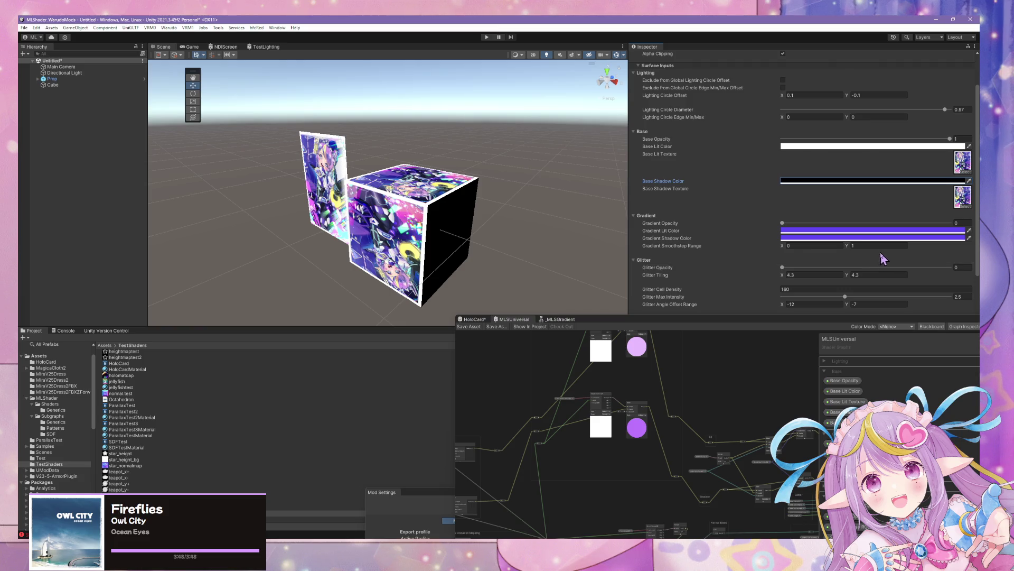
scroll(856, 266, up, 2)
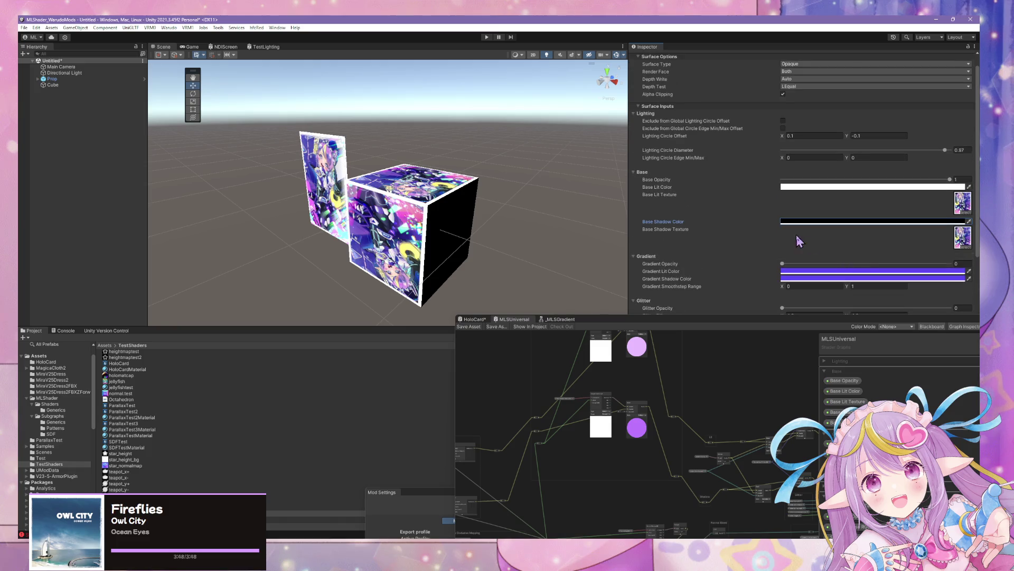
scroll(800, 242, up, 1)
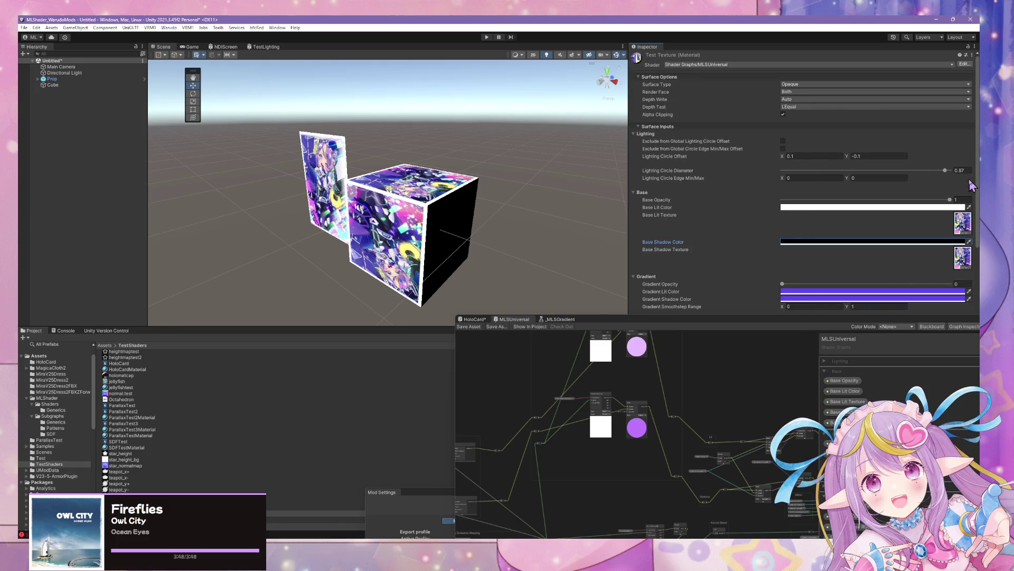
drag(850, 178, 847, 177)
text(.09)
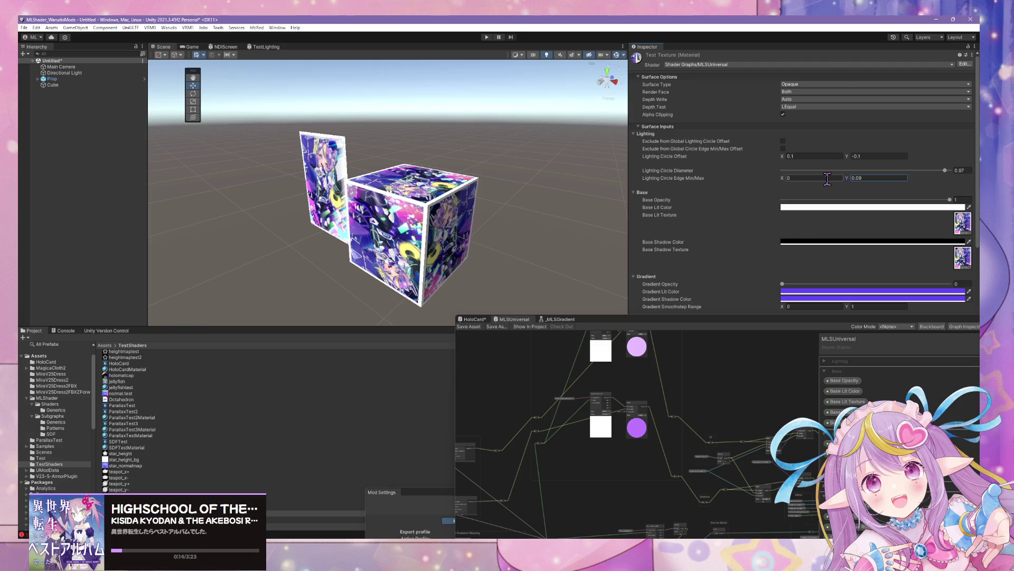
right_click(83, 108)
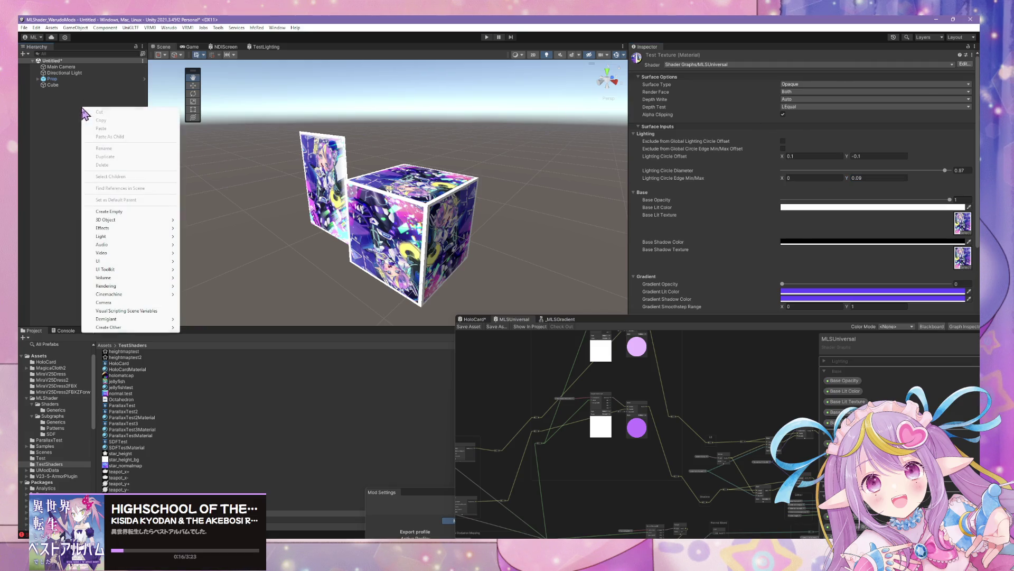
Step: Add a 3D sphere right of the cube and drag the TestTexture material onto it
mouse_move(141, 219)
click(199, 228)
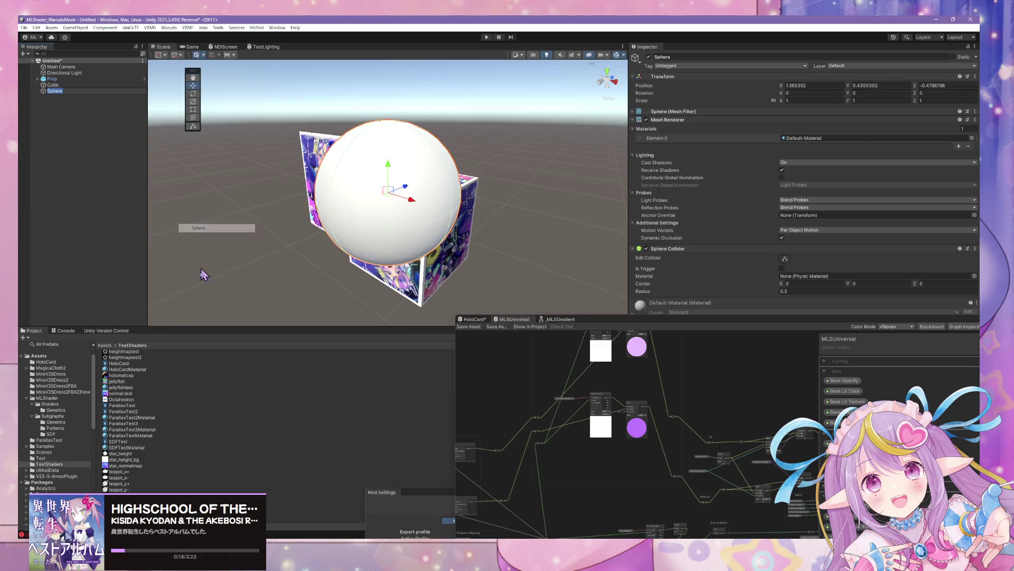
mouse_move(391, 191)
mouse_down()
mouse_move(543, 267)
mouse_move(523, 227)
mouse_move(570, 182)
mouse_move(539, 219)
mouse_move(553, 245)
mouse_up()
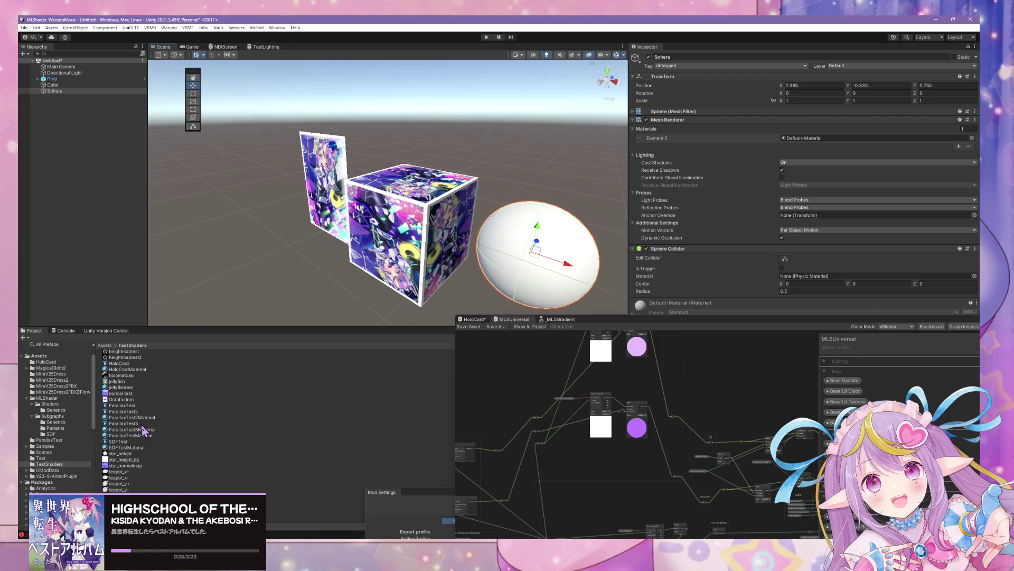
drag(116, 507, 544, 270)
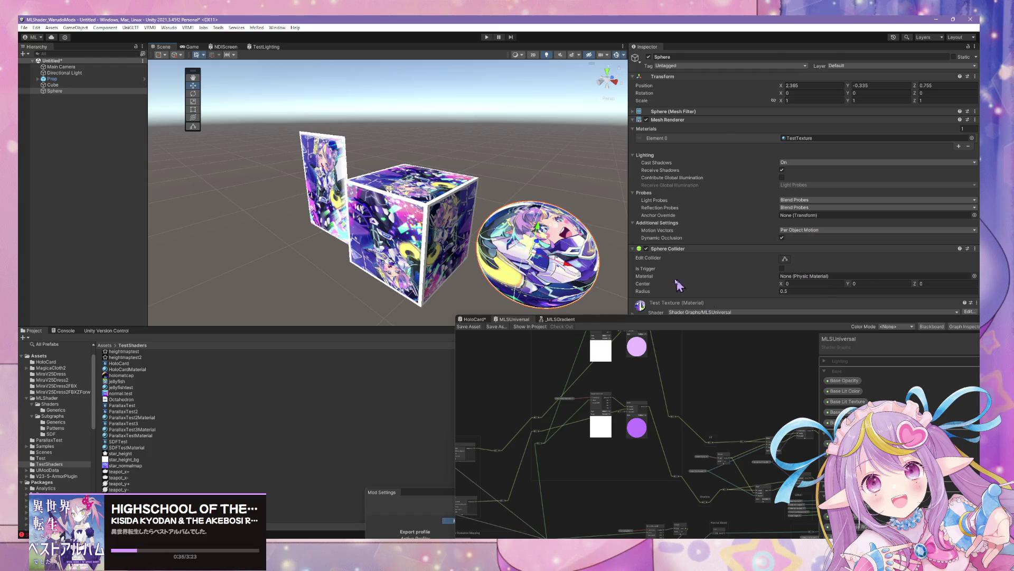
drag(738, 314, 609, 356)
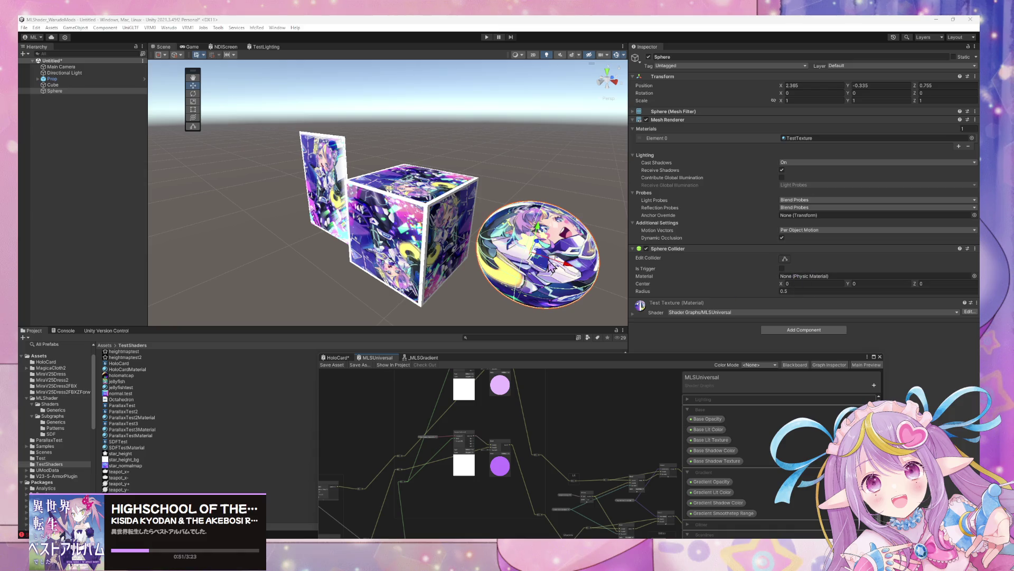
click(631, 312)
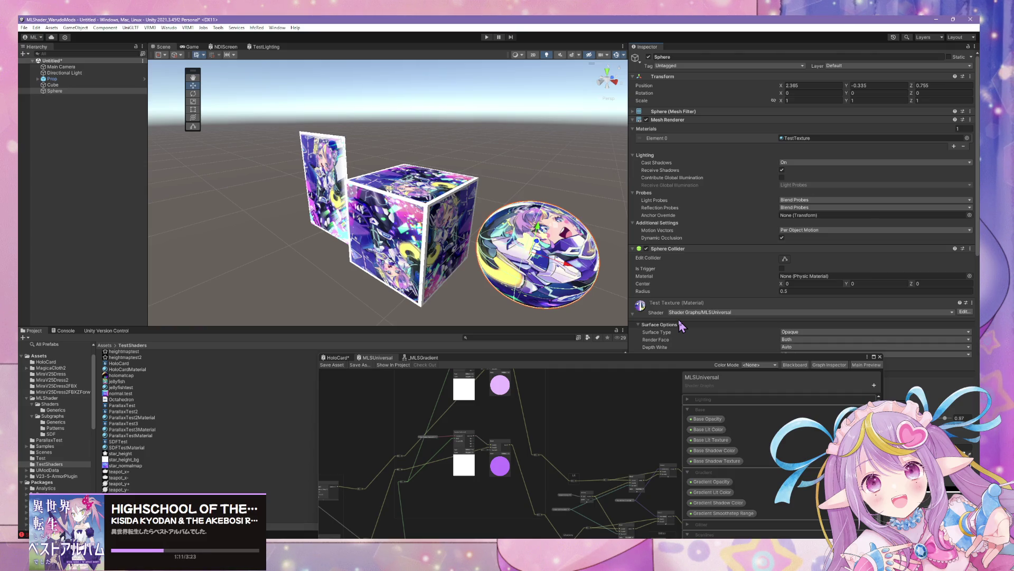
Step: Move the Shader Graph window aside and open the texture picker for POM Height Map
scroll(784, 211, down, 3)
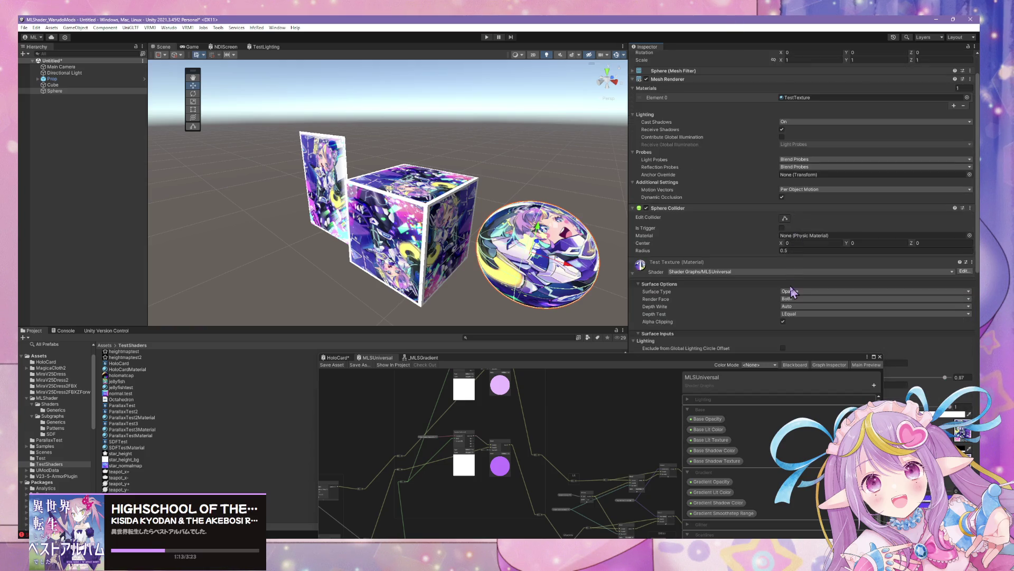
drag(784, 358, 508, 362)
scroll(808, 312, down, 10)
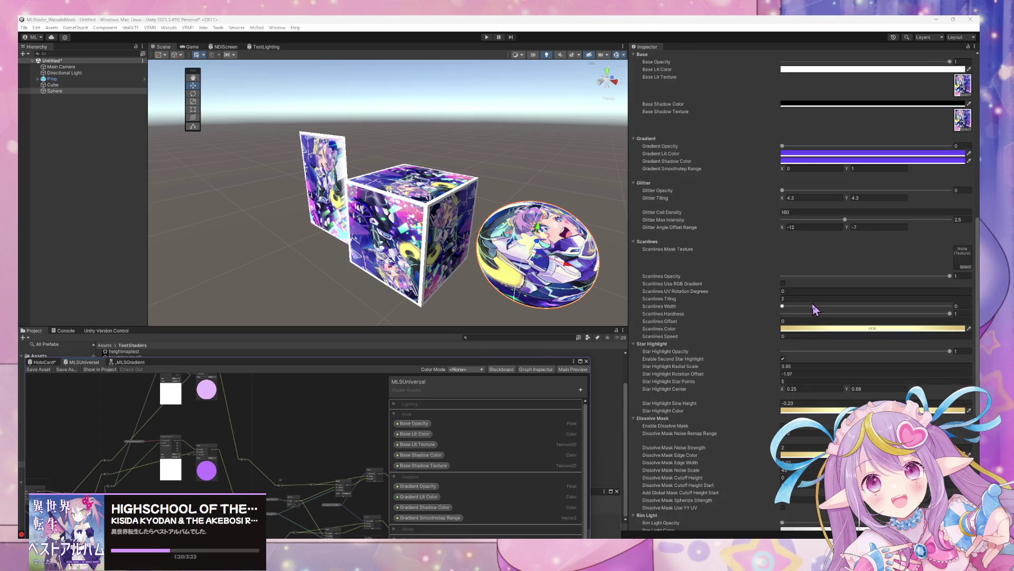
scroll(823, 297, down, 8)
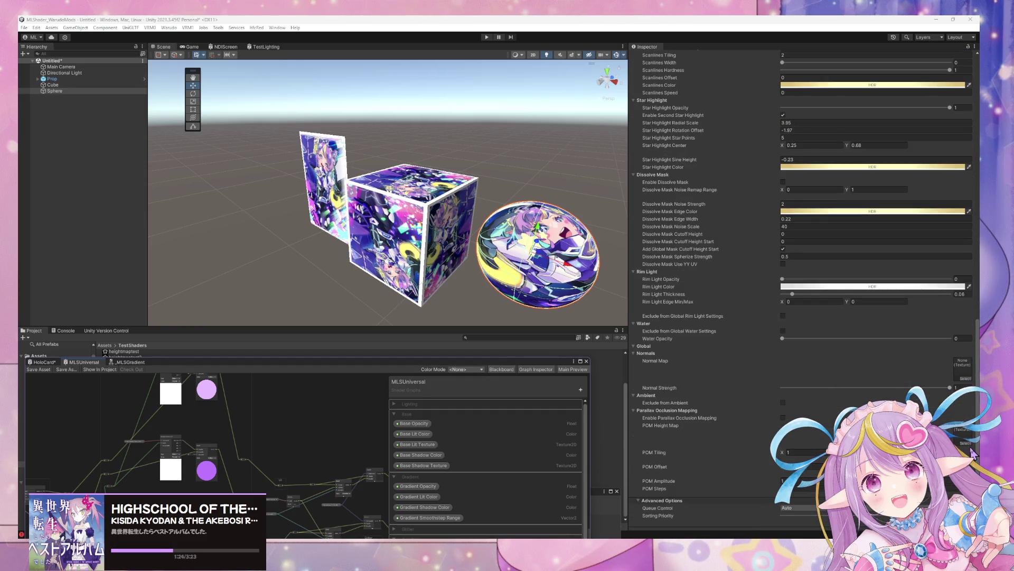
click(965, 444)
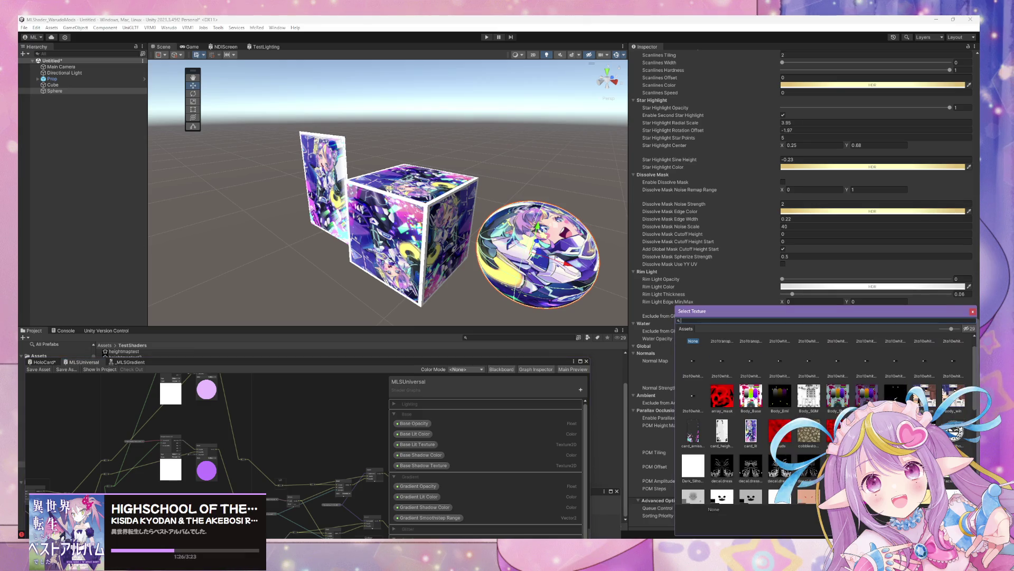
Step: Assign the height map, enable parallax occlusion mapping, and set POM Amplitude to 8
double_click(731, 449)
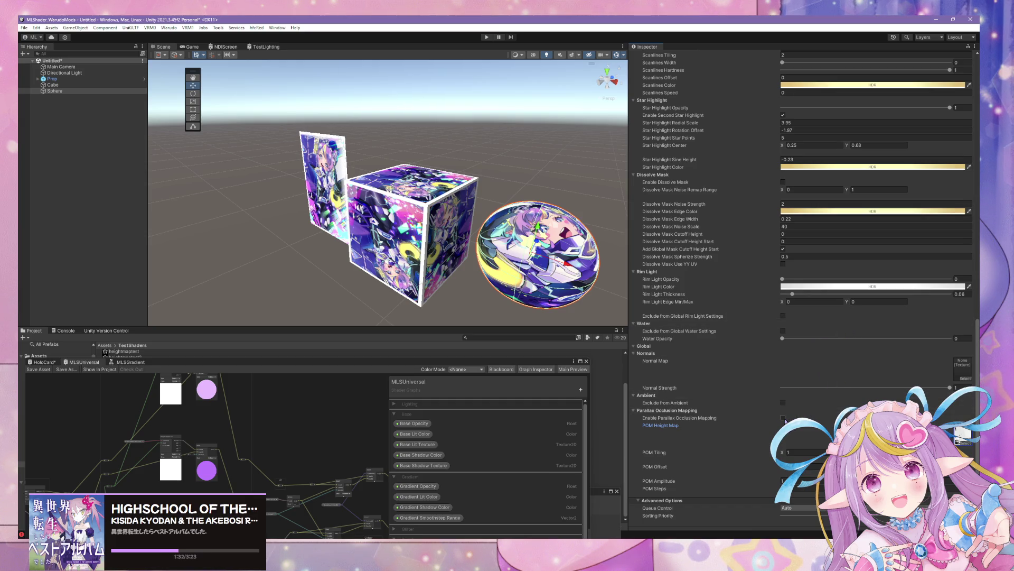
click(783, 418)
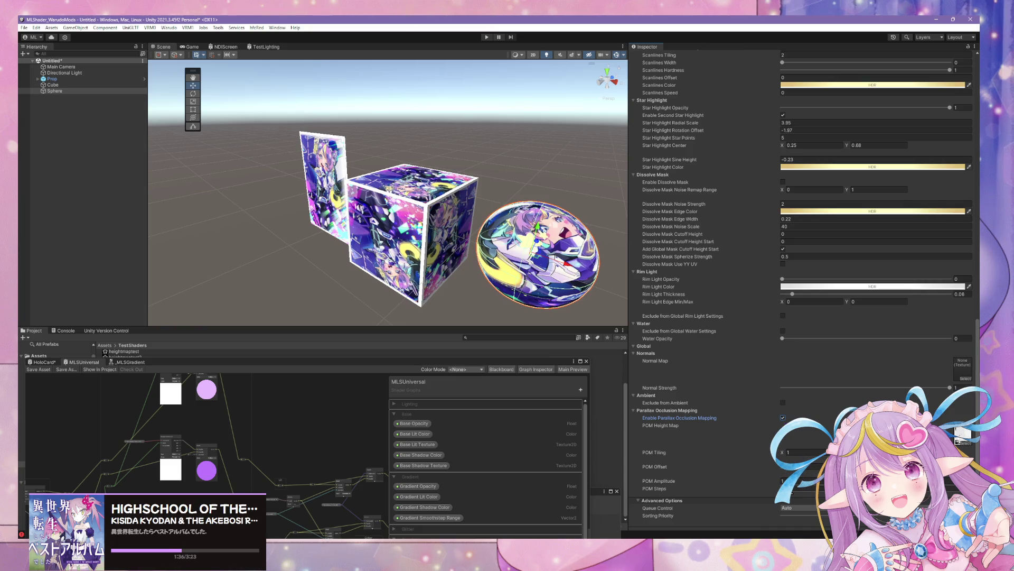
mouse_move(776, 481)
mouse_down()
mouse_move(792, 481)
mouse_move(749, 491)
mouse_move(813, 490)
mouse_move(728, 491)
mouse_up()
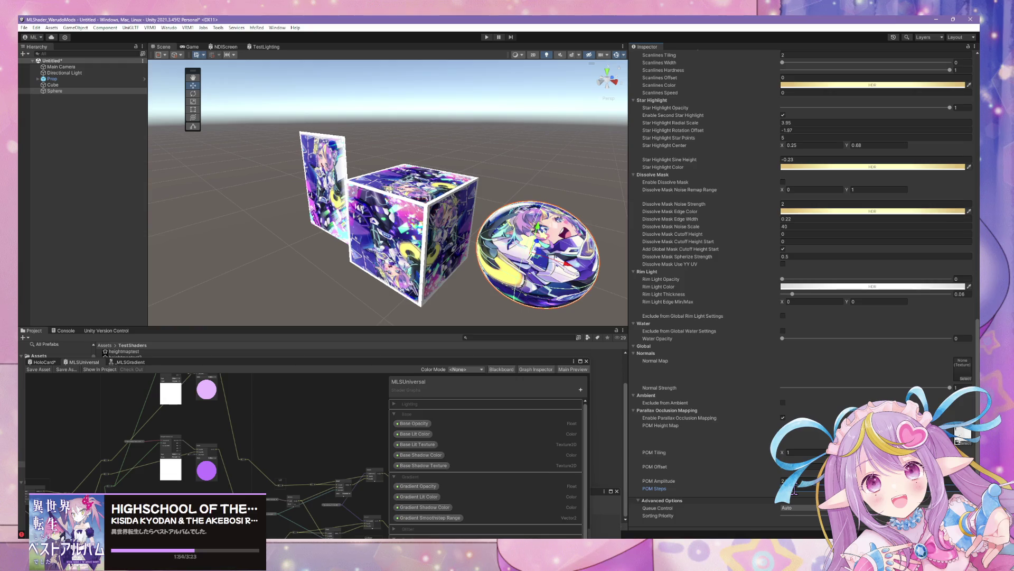
mouse_move(509, 271)
mouse_down()
mouse_move(485, 281)
mouse_move(352, 236)
mouse_move(547, 274)
mouse_move(629, 273)
mouse_up()
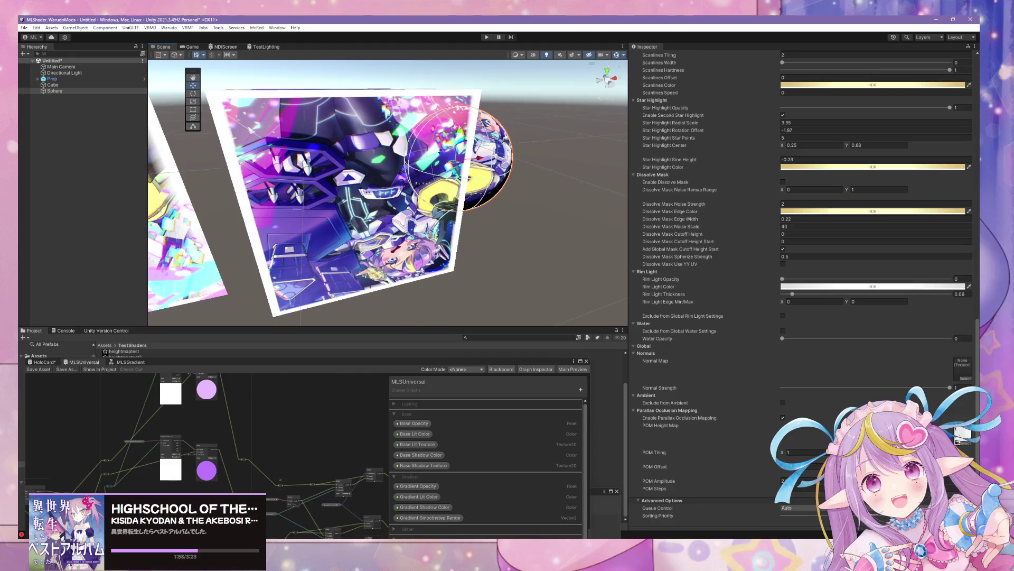
click(787, 480)
text(4)
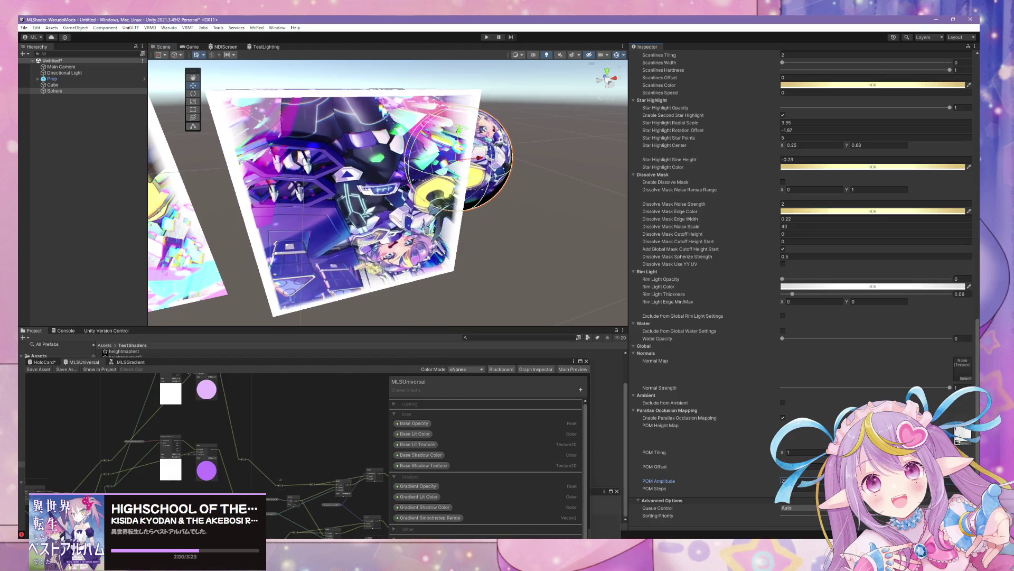
key(BackSpace)
text(8)
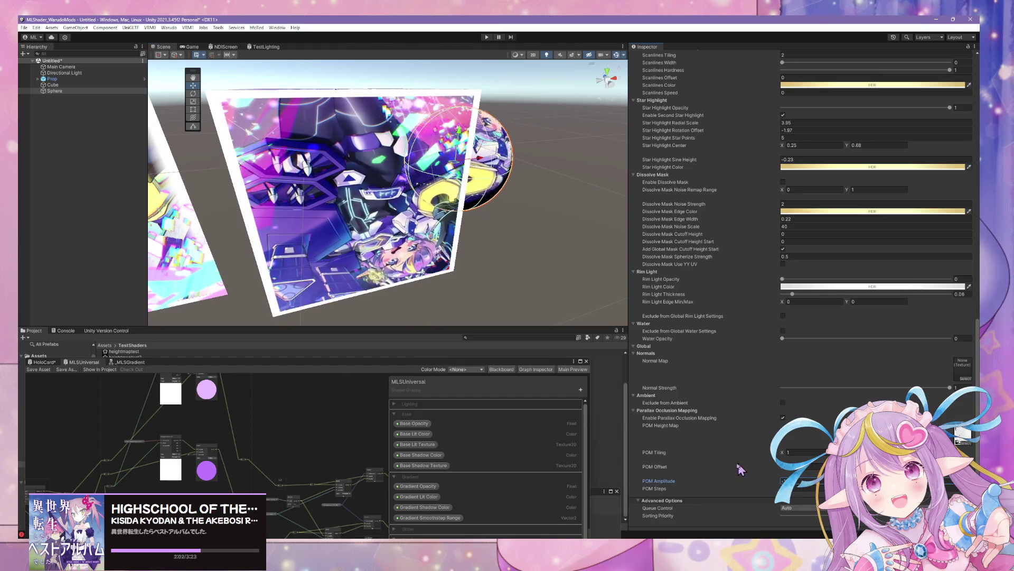
Step: Drag Rim Light Thickness down to 0 while viewing a cube face close up
mouse_move(444, 207)
mouse_down()
mouse_move(482, 220)
mouse_move(359, 82)
mouse_move(319, 150)
mouse_move(349, 156)
mouse_move(391, 143)
mouse_move(573, 238)
mouse_up()
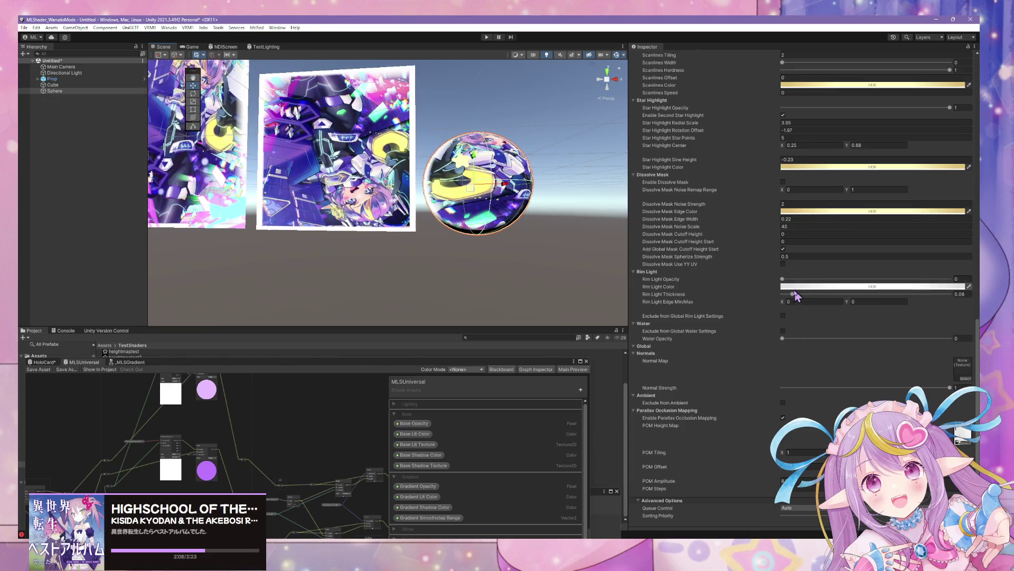
drag(792, 295, 781, 294)
mouse_move(528, 238)
mouse_down()
mouse_move(433, 227)
mouse_move(526, 278)
mouse_move(637, 301)
mouse_up()
scroll(711, 332, down, 1)
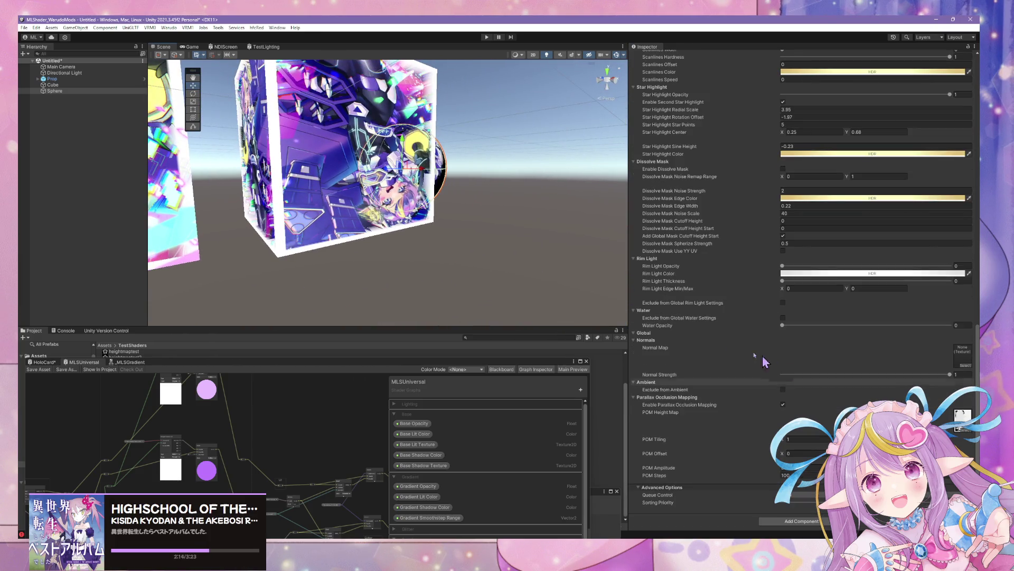
scroll(713, 330, up, 5)
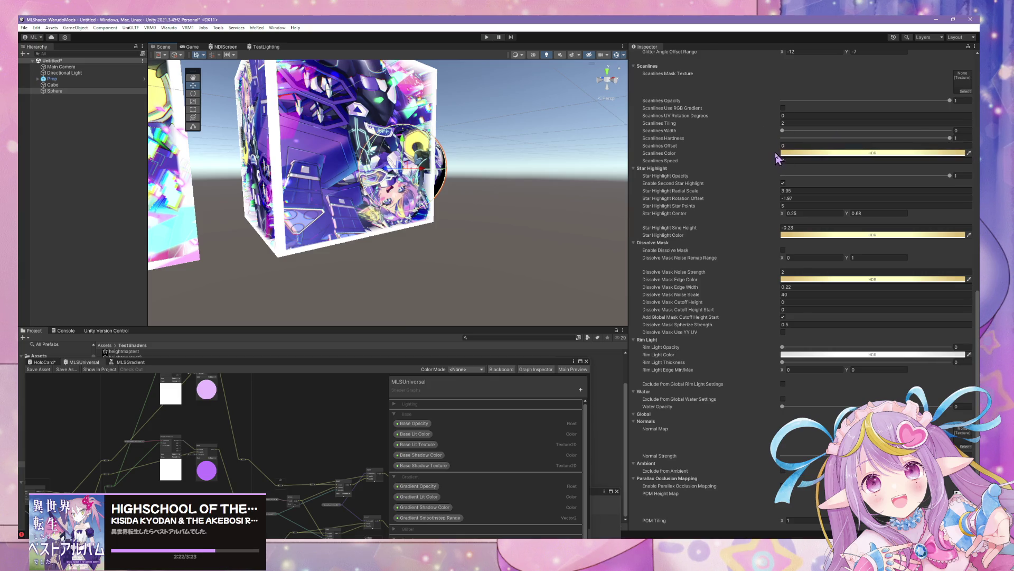
Step: Drag Scanlines Opacity, Scanlines Hardness and Star Highlight Opacity down to 0
scroll(793, 123, up, 1)
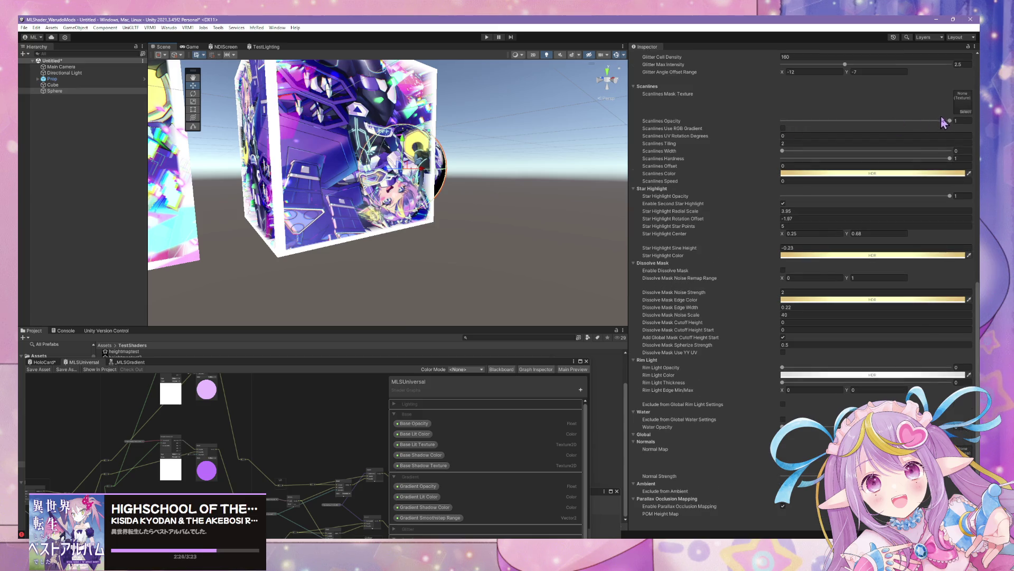
drag(950, 120, 747, 133)
mouse_move(546, 149)
mouse_down()
mouse_move(529, 132)
mouse_move(602, 74)
mouse_move(567, 74)
mouse_move(450, 135)
mouse_move(351, 112)
mouse_move(108, 129)
mouse_move(166, 89)
mouse_move(287, 104)
mouse_move(418, 97)
mouse_move(423, 80)
mouse_move(420, 91)
mouse_move(438, 97)
mouse_up()
scroll(450, 135, down, 5)
scroll(350, 112, up, 5)
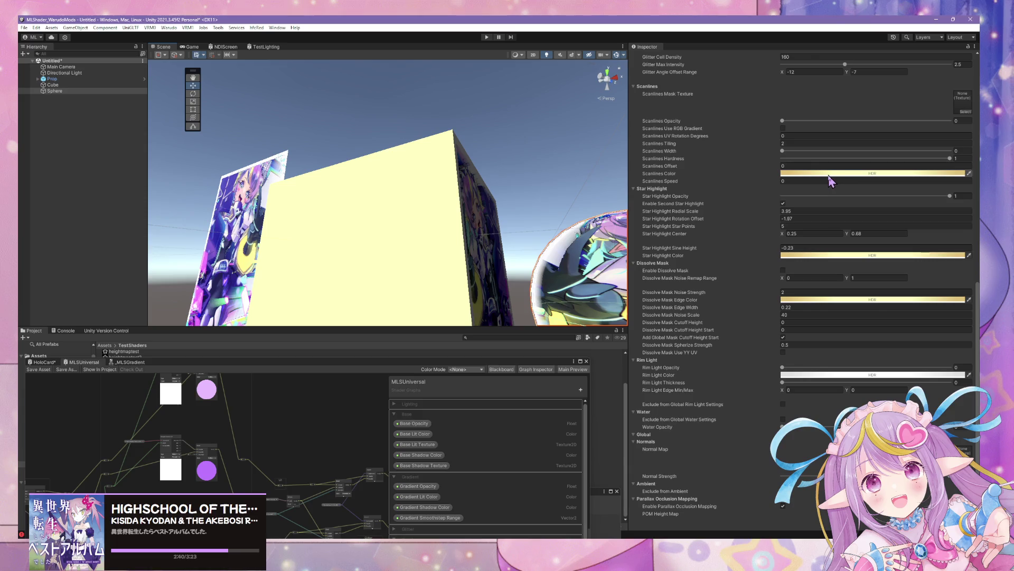
drag(950, 159, 743, 160)
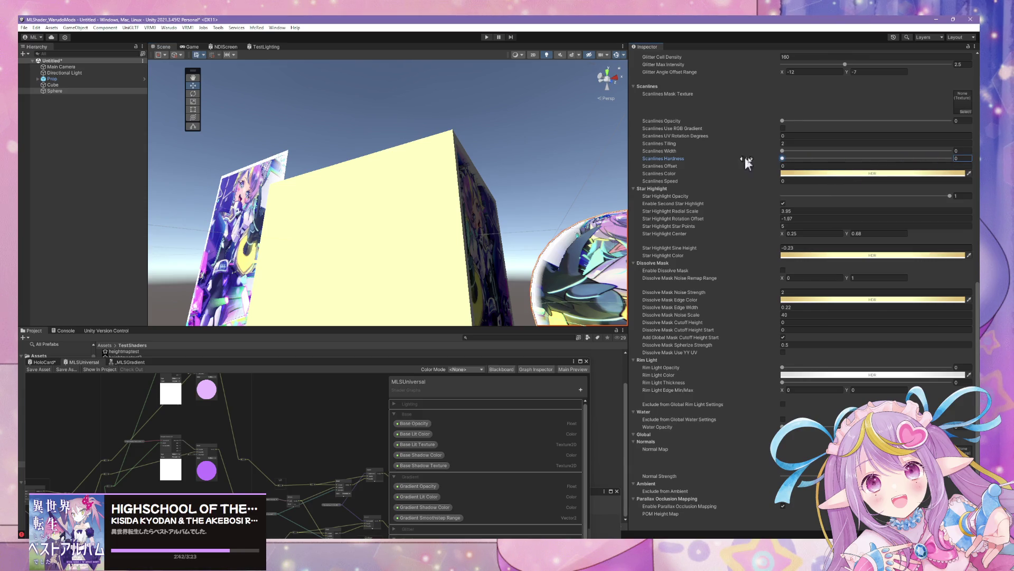
text(1)
drag(949, 196, 700, 206)
mouse_move(487, 174)
mouse_down()
mouse_move(452, 267)
mouse_move(502, 256)
mouse_move(407, 216)
mouse_move(518, 305)
mouse_move(887, 334)
mouse_move(919, 310)
mouse_move(772, 287)
mouse_move(825, 306)
mouse_move(836, 370)
mouse_move(724, 301)
mouse_move(452, 224)
mouse_move(461, 248)
mouse_up()
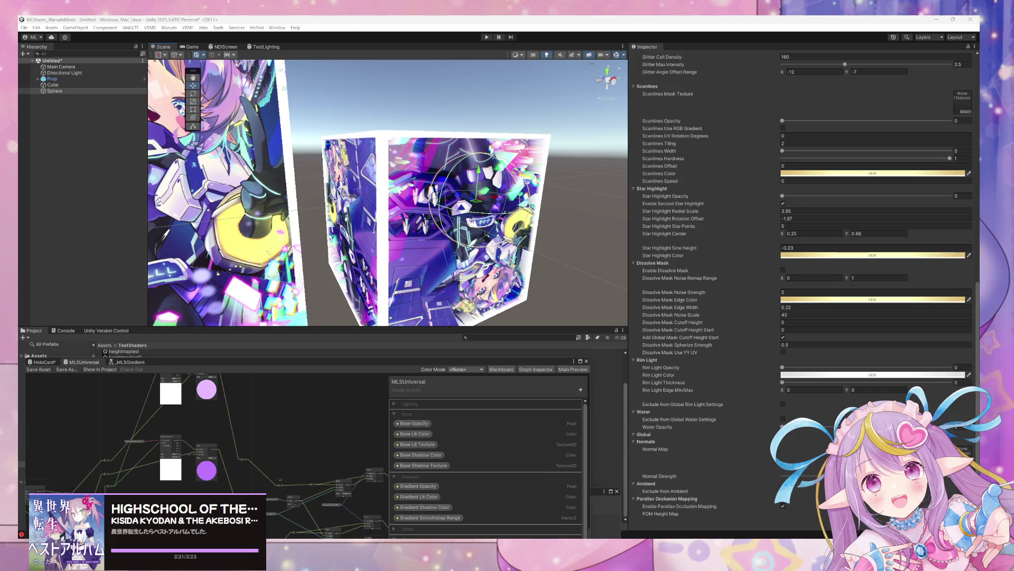
mouse_move(221, 140)
mouse_down()
mouse_move(354, 216)
mouse_move(517, 226)
mouse_move(540, 296)
mouse_move(423, 170)
mouse_move(268, 181)
mouse_move(346, 196)
mouse_move(385, 114)
mouse_move(390, 232)
mouse_move(579, 236)
mouse_move(545, 246)
mouse_move(584, 245)
mouse_move(576, 249)
mouse_move(623, 274)
mouse_up()
Step: Raise Glitter Opacity to 1 and set Glitter Cell Density to 20
mouse_move(694, 284)
mouse_down()
mouse_move(833, 233)
mouse_move(633, 226)
mouse_move(889, 211)
mouse_up()
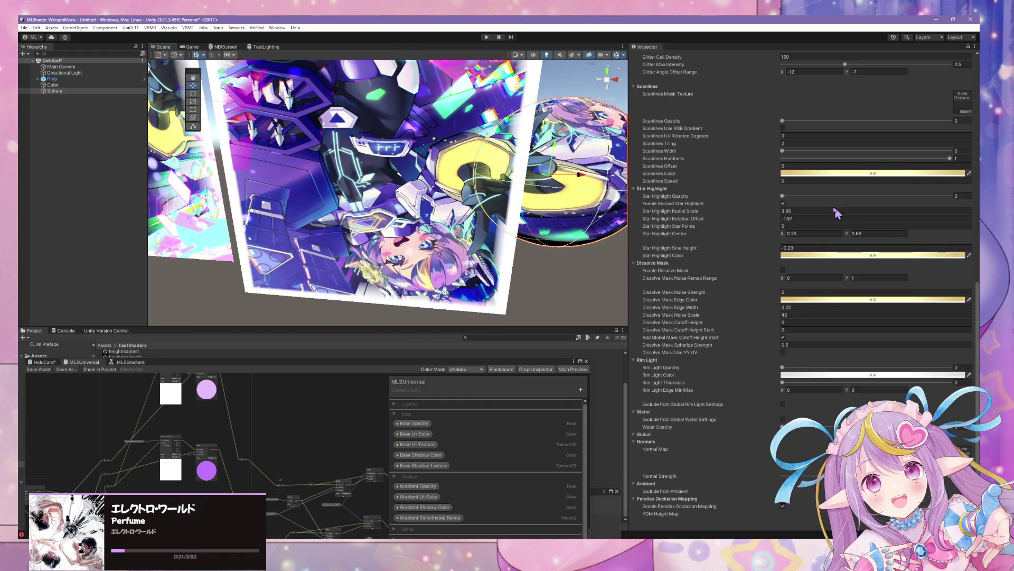
scroll(791, 127, up, 5)
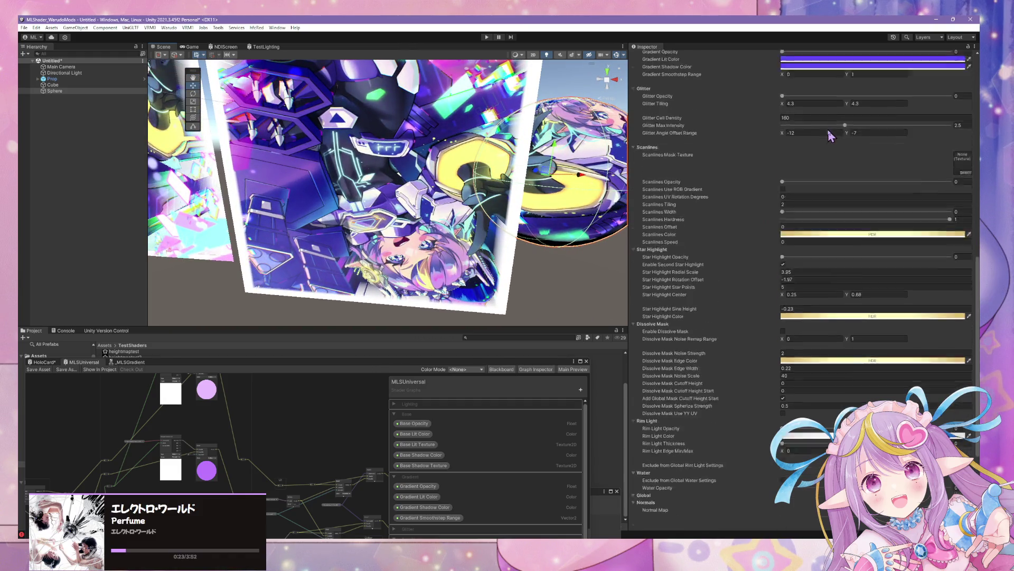
mouse_move(787, 137)
mouse_down()
mouse_move(942, 142)
mouse_move(763, 137)
mouse_move(972, 149)
mouse_up()
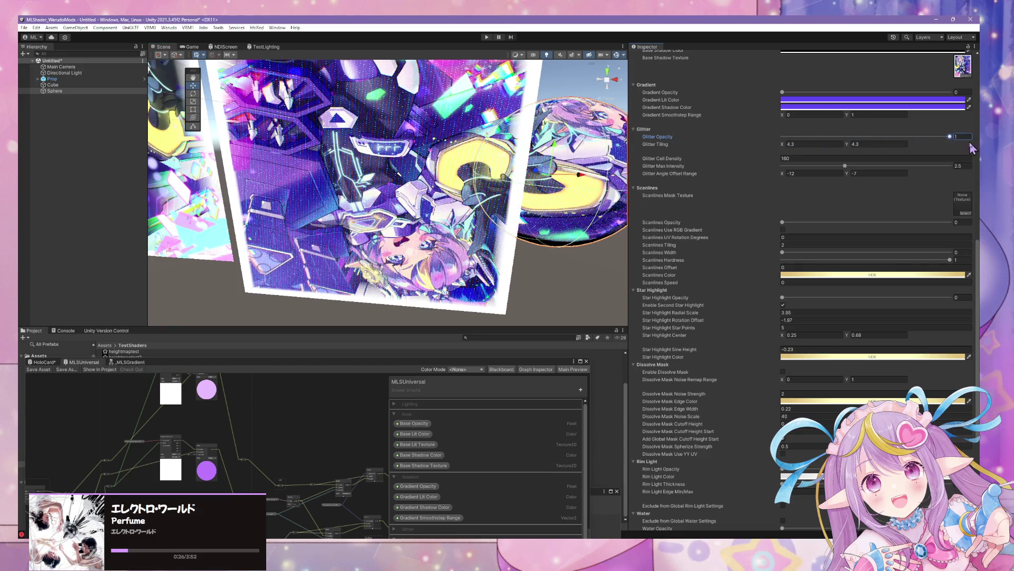
click(819, 158)
text(20)
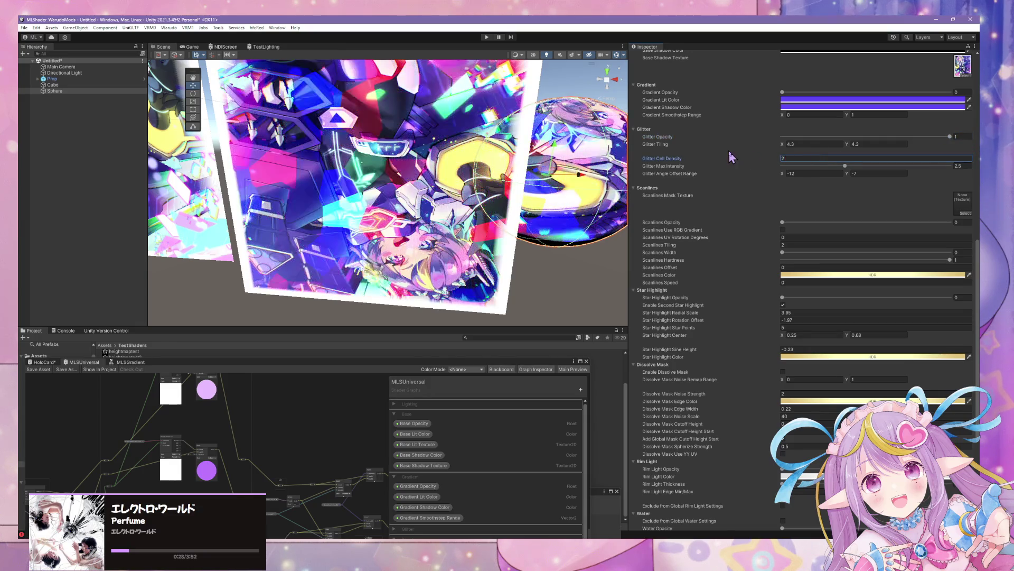
Step: Move the Shader Graph window aside and duplicate the Prop card with Ctrl+D
drag(607, 156, 533, 157)
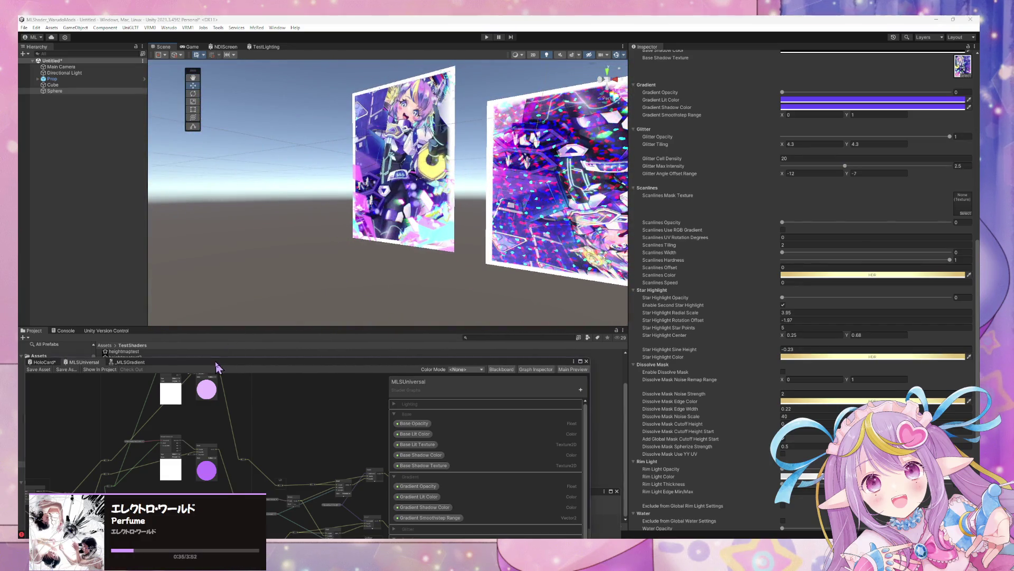
drag(218, 366, 641, 380)
key(ctrl+d)
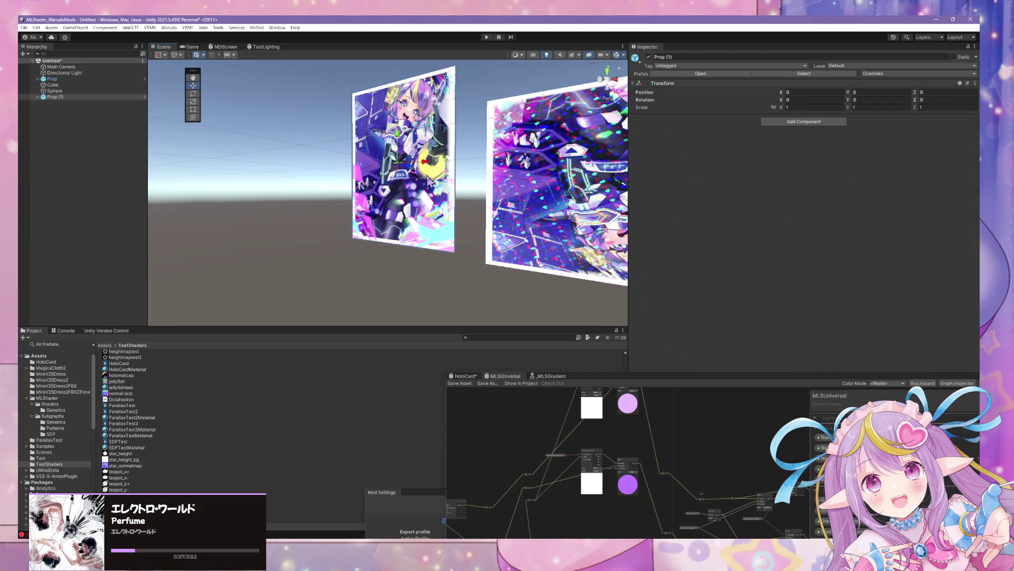
Step: Move the Prop (1) copy to Position X -1.477 and frame it in view
drag(379, 177, 340, 188)
key(f)
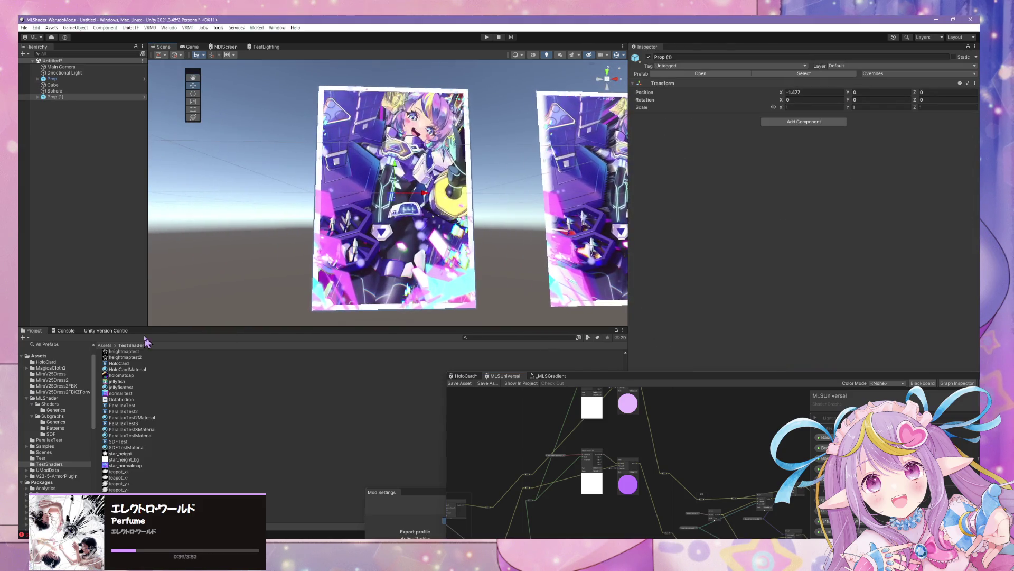
mouse_move(363, 259)
mouse_down()
mouse_move(449, 200)
mouse_move(562, 208)
mouse_move(384, 221)
mouse_up()
Step: Select the Card inside Prop (1) and lower its Glitter Opacity to 0.462
click(480, 203)
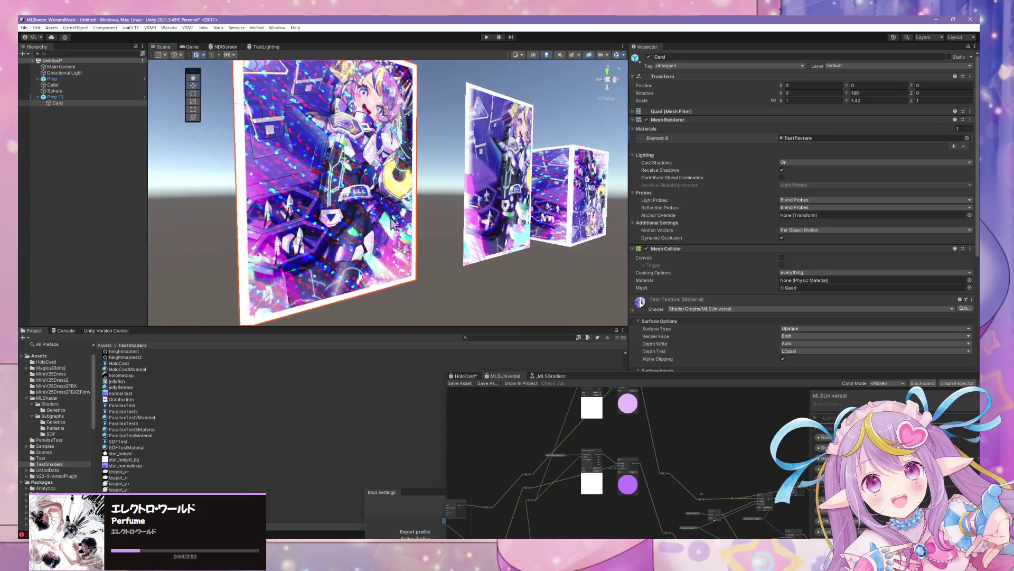
drag(755, 378, 357, 408)
scroll(825, 335, down, 10)
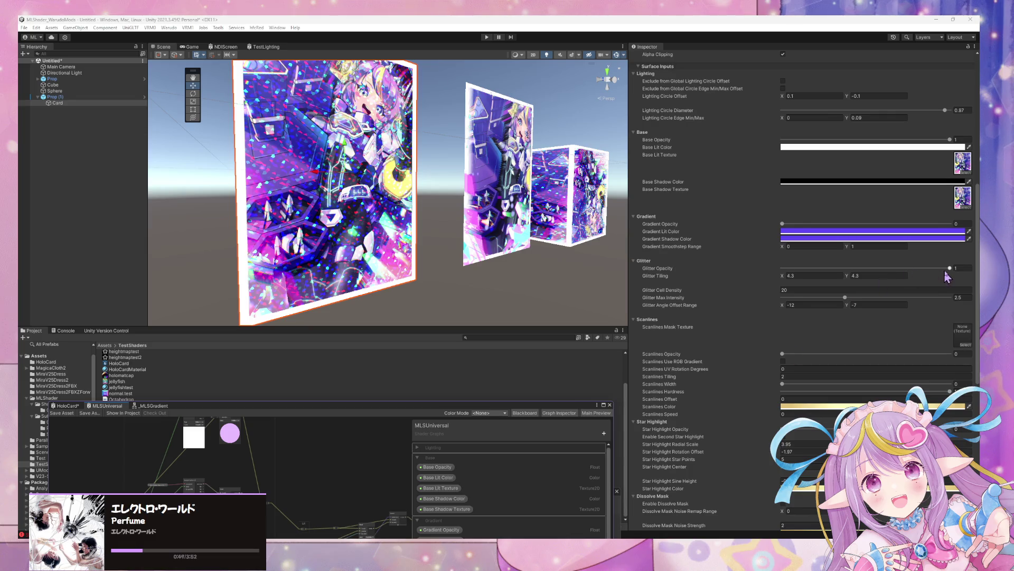
drag(944, 269, 917, 270)
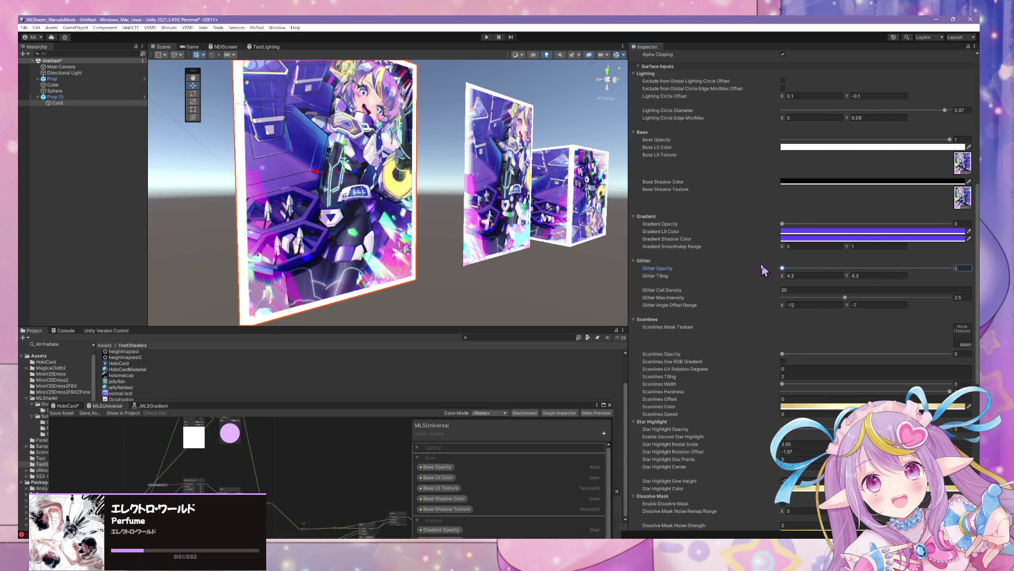
drag(865, 272, 860, 268)
text(1)
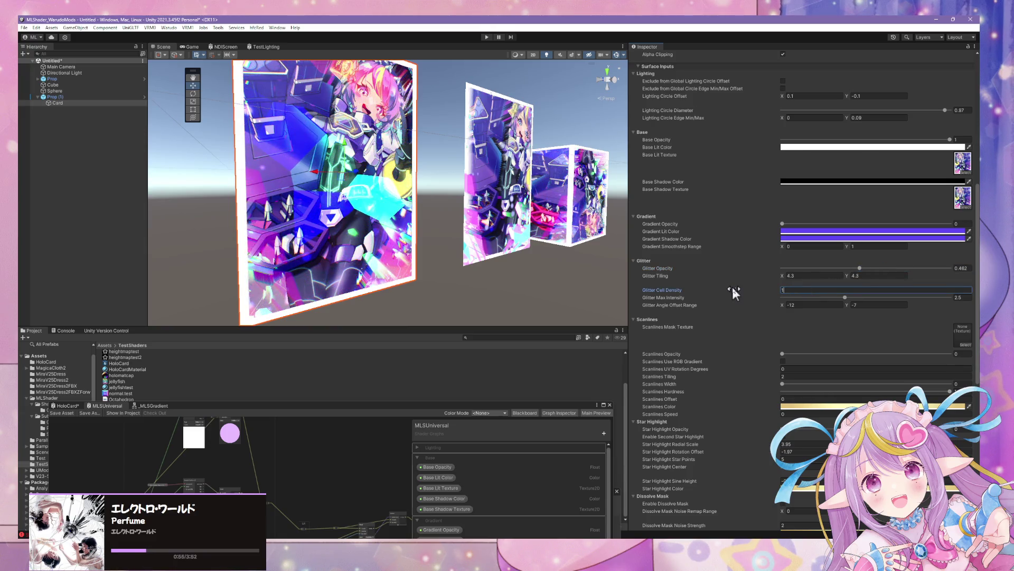
text(10)
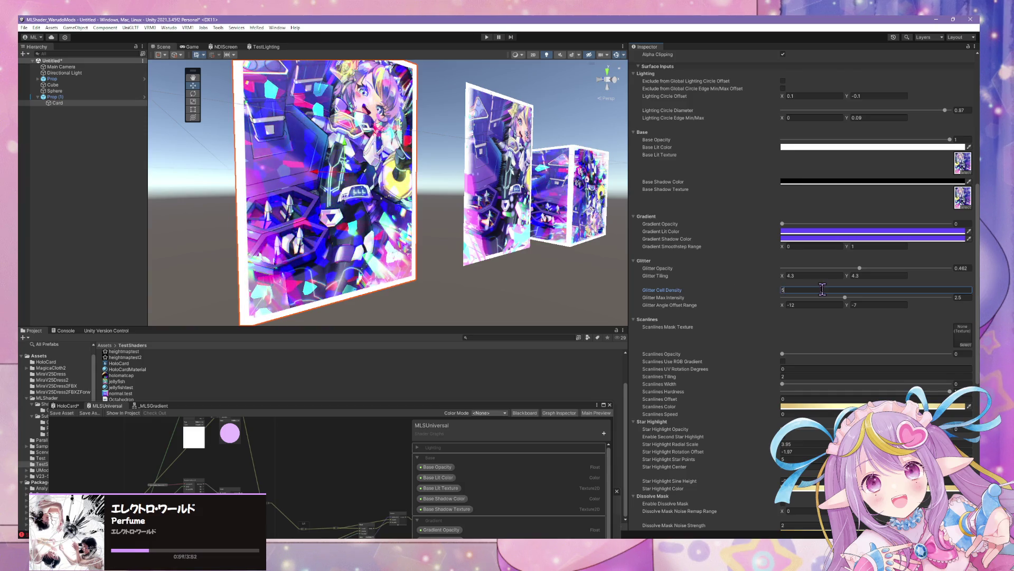
scroll(880, 335, down, 8)
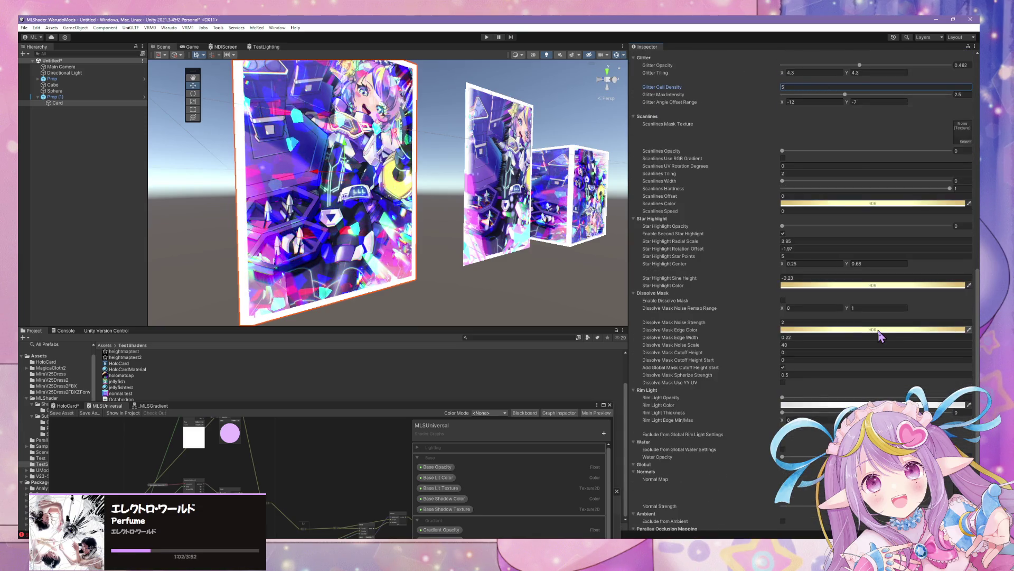
scroll(877, 325, down, 5)
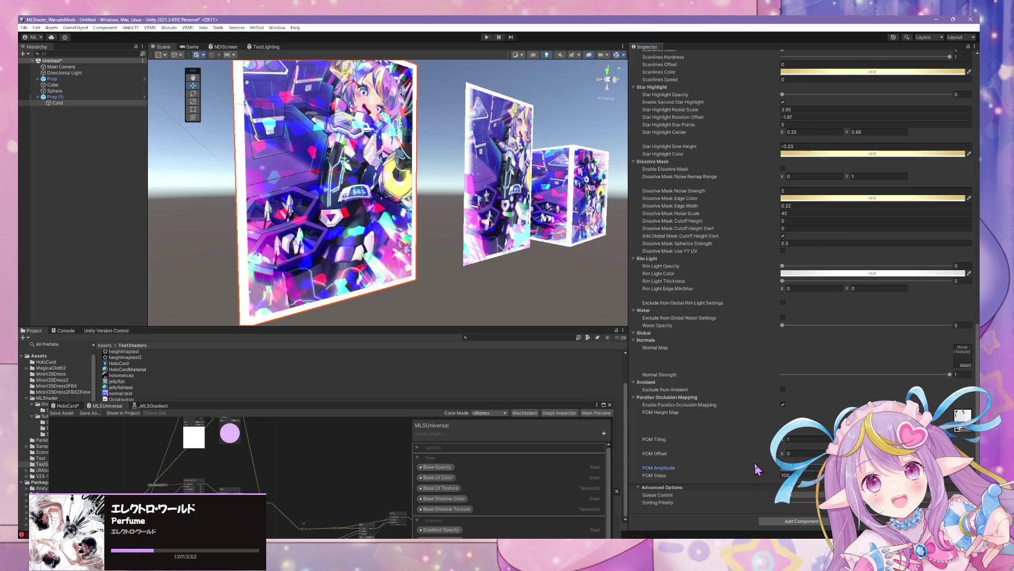
mouse_move(513, 283)
mouse_down()
mouse_move(558, 270)
mouse_move(629, 278)
mouse_move(769, 262)
mouse_move(845, 271)
mouse_up()
Step: Drag the card material's Glitter Opacity slider down to 0
scroll(804, 360, up, 3)
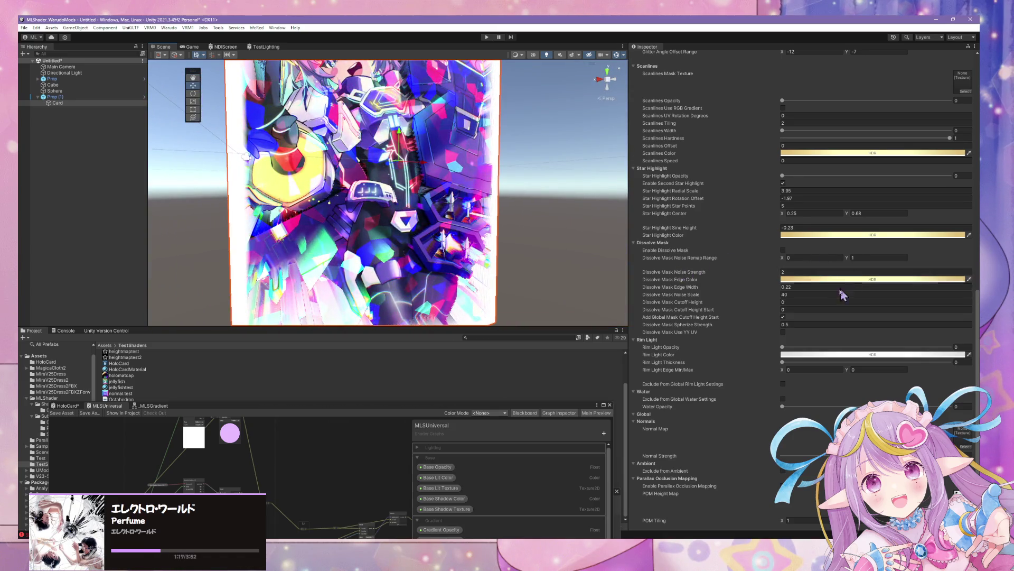
scroll(840, 317, down, 1)
scroll(840, 317, up, 1)
scroll(844, 325, up, 2)
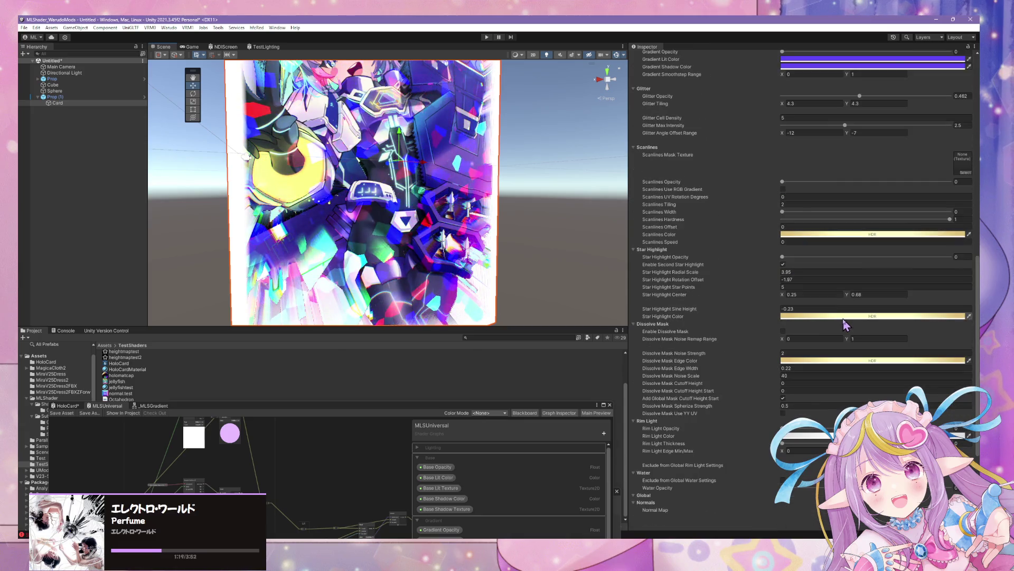
drag(860, 96, 711, 91)
Step: Orbit and zoom around the cards, cube and sphere to inspect the result
mouse_move(476, 185)
mouse_down()
mouse_move(433, 190)
mouse_move(505, 189)
mouse_move(291, 191)
mouse_move(454, 200)
mouse_move(607, 186)
mouse_up()
key(f)
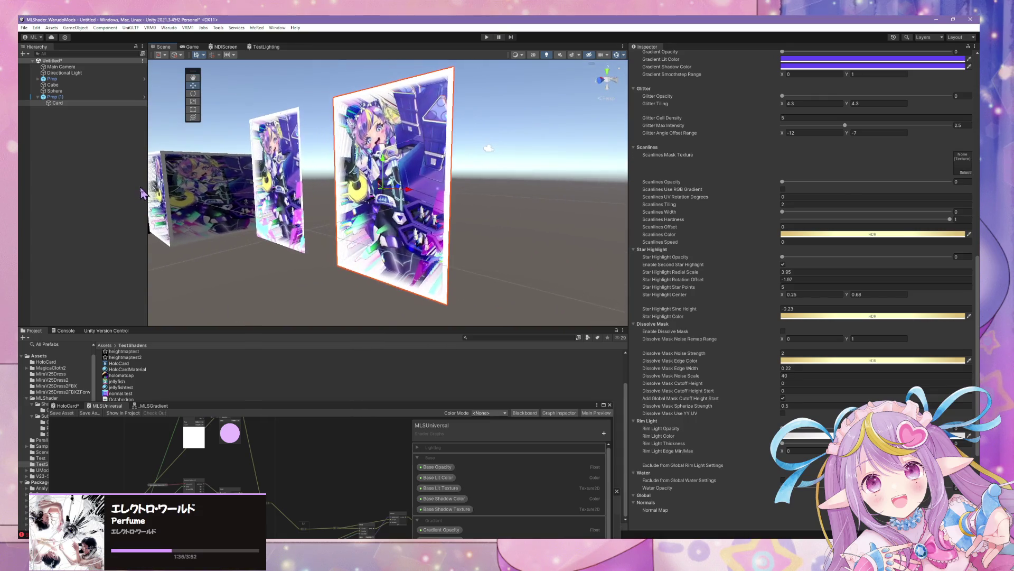
mouse_move(168, 168)
mouse_down()
mouse_move(434, 192)
mouse_move(416, 200)
mouse_up()
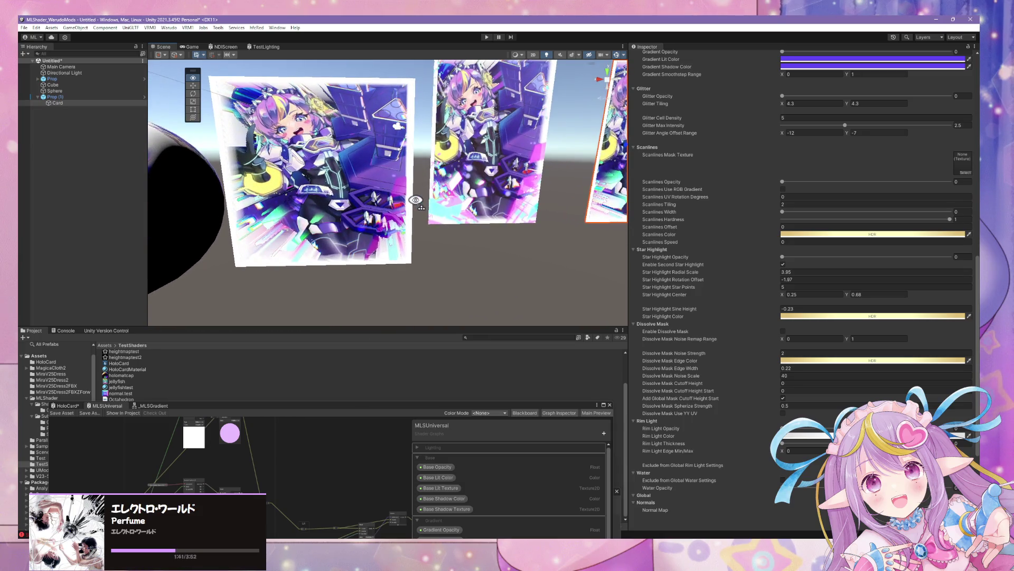
scroll(416, 200, down, 5)
scroll(416, 199, up, 5)
mouse_move(416, 200)
mouse_down()
mouse_move(231, 197)
mouse_move(261, 197)
mouse_up()
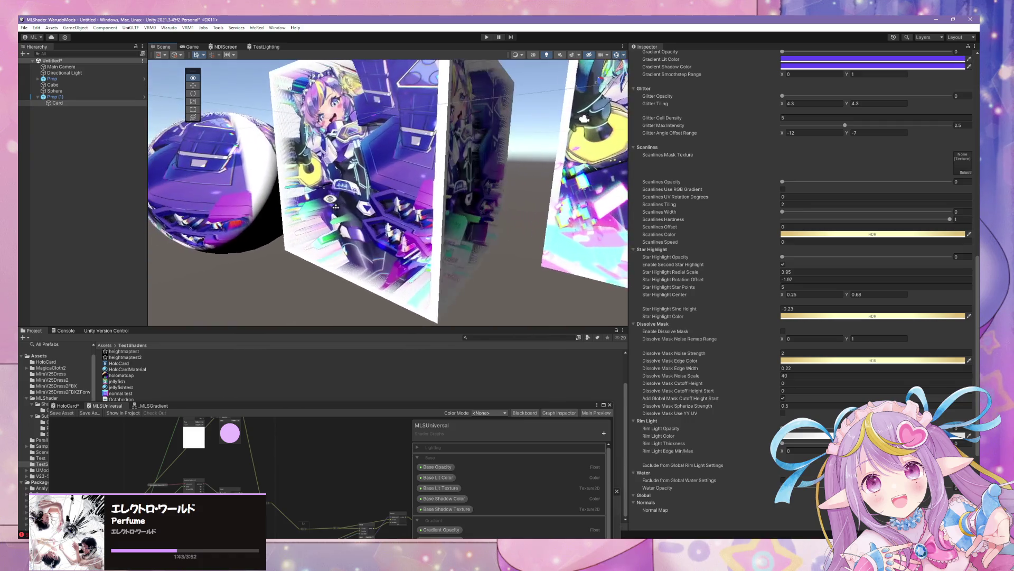
drag(195, 195, 303, 197)
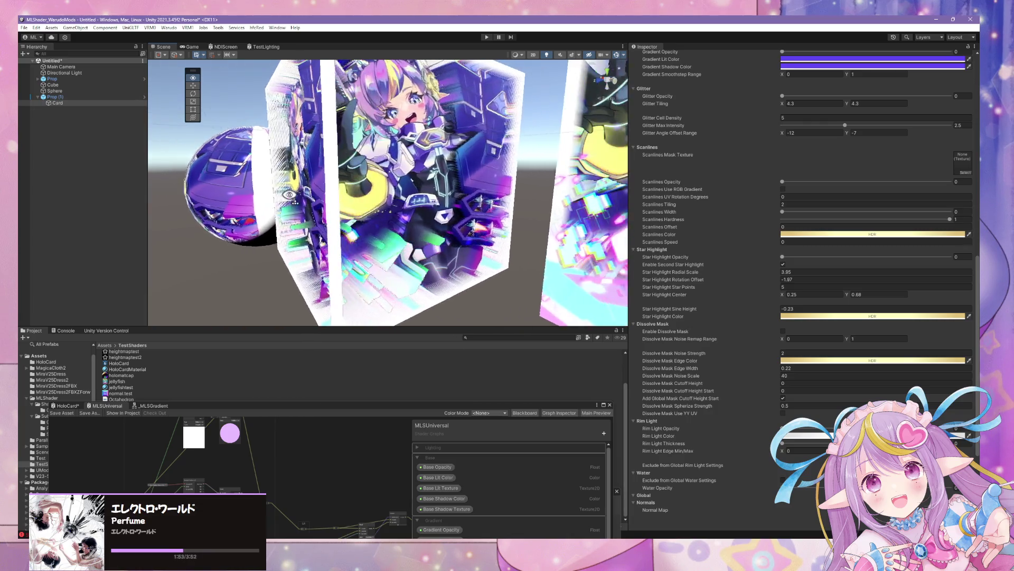